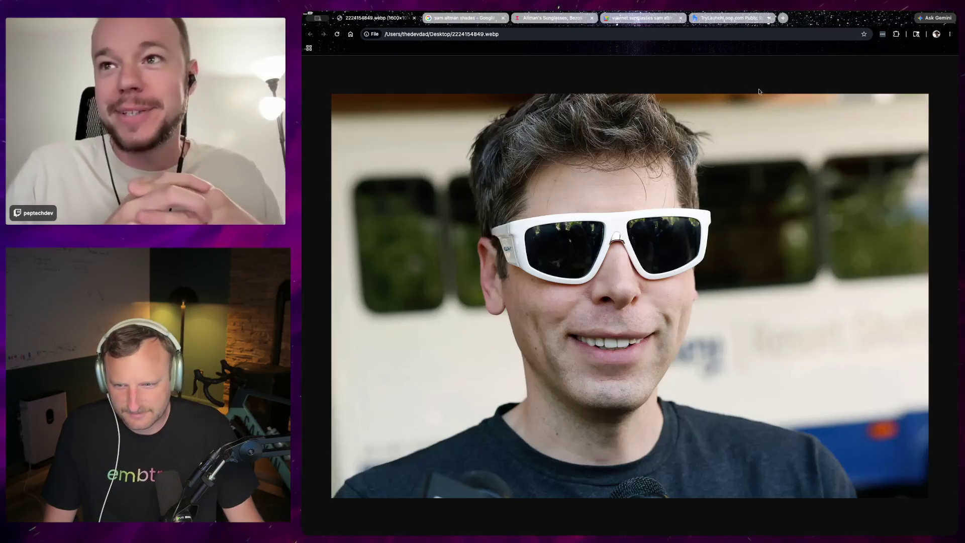
Step: Bring up the Public Backlog doc and highlight the two Stream Backlog items
key(super+9)
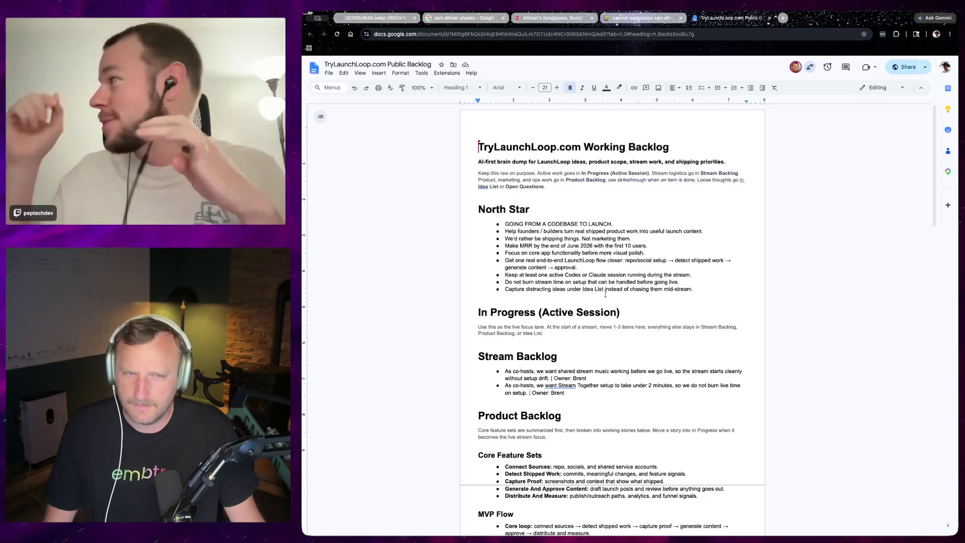
scroll(546, 359, down, 1)
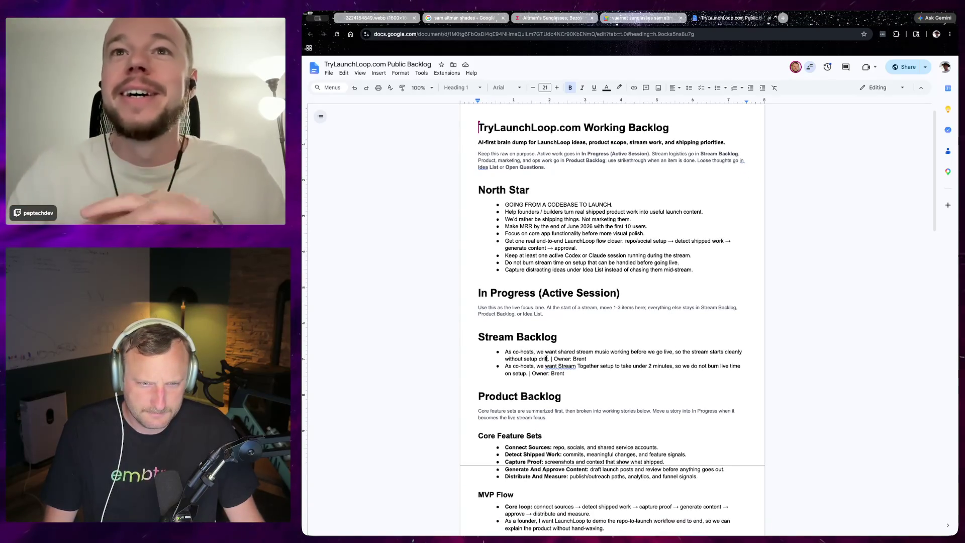
click(585, 371)
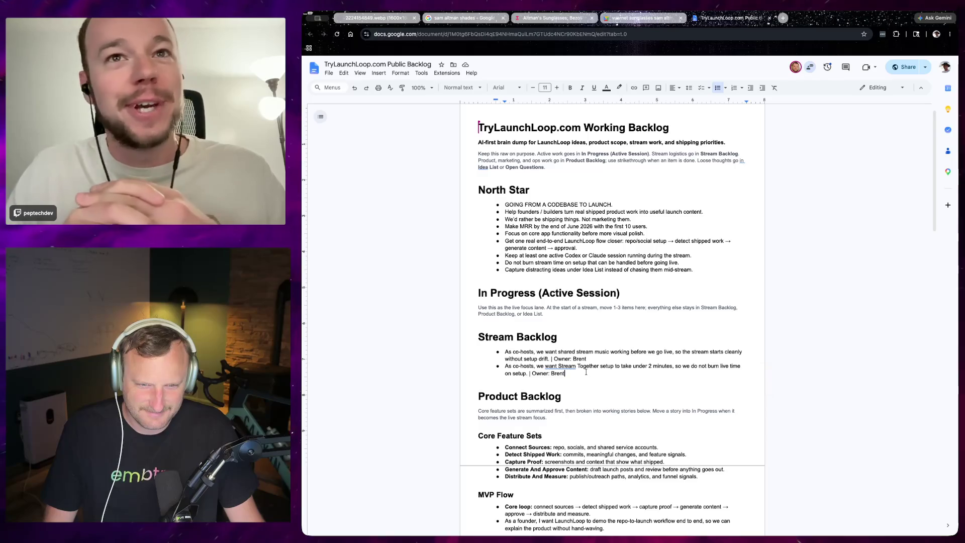
scroll(542, 355, down, 3)
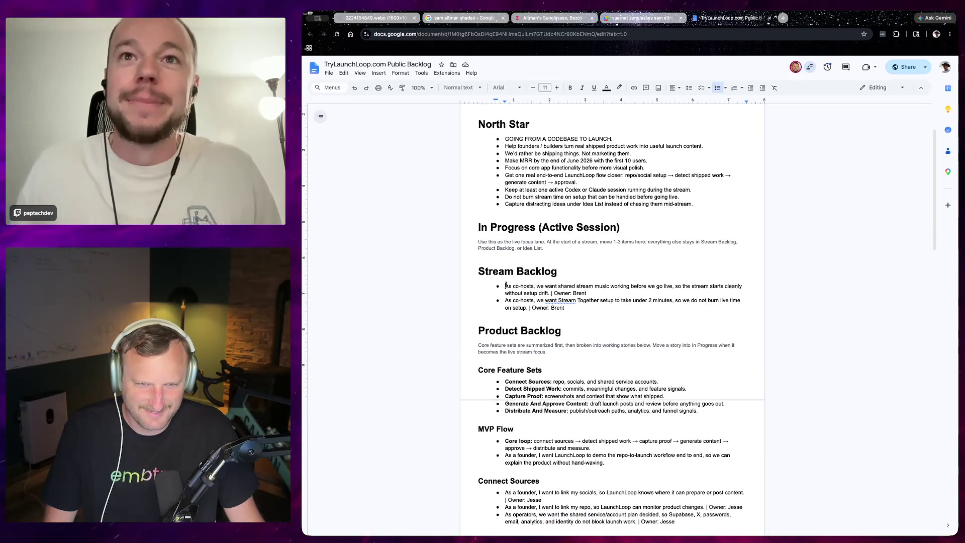
mouse_move(506, 286)
mouse_down()
mouse_move(564, 286)
mouse_move(593, 306)
mouse_up()
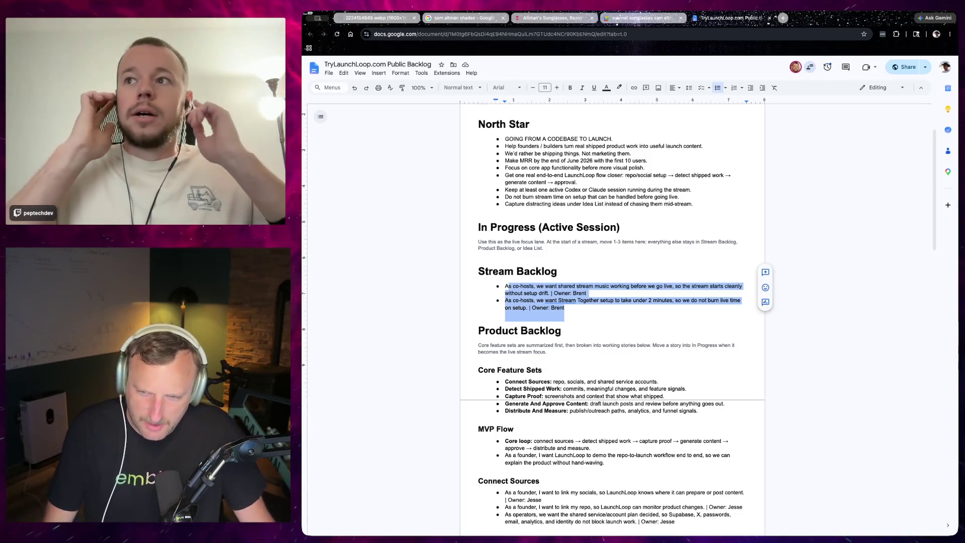
scroll(587, 285, up, 3)
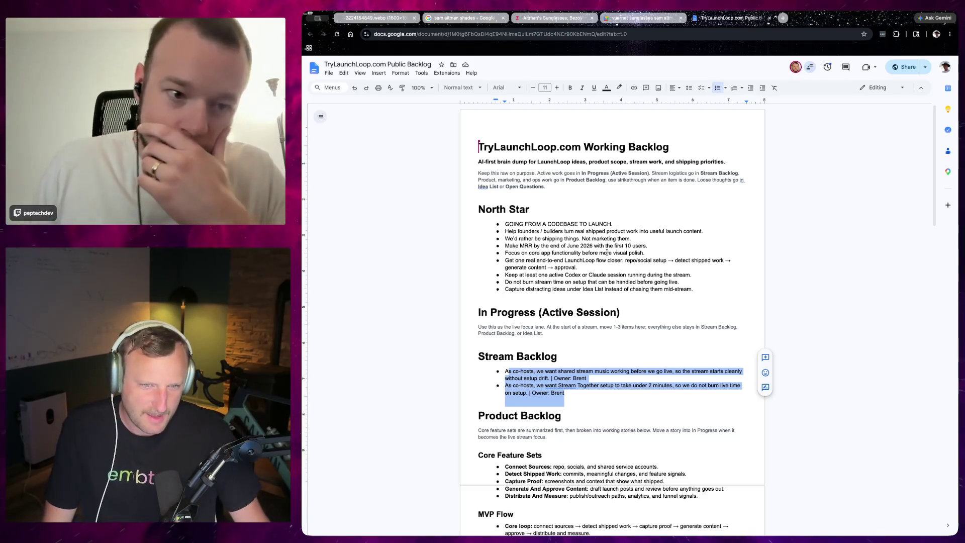
Step: Close the vuarnet sunglasses search tab, leaving the backlog document in place
key(super+Tab)
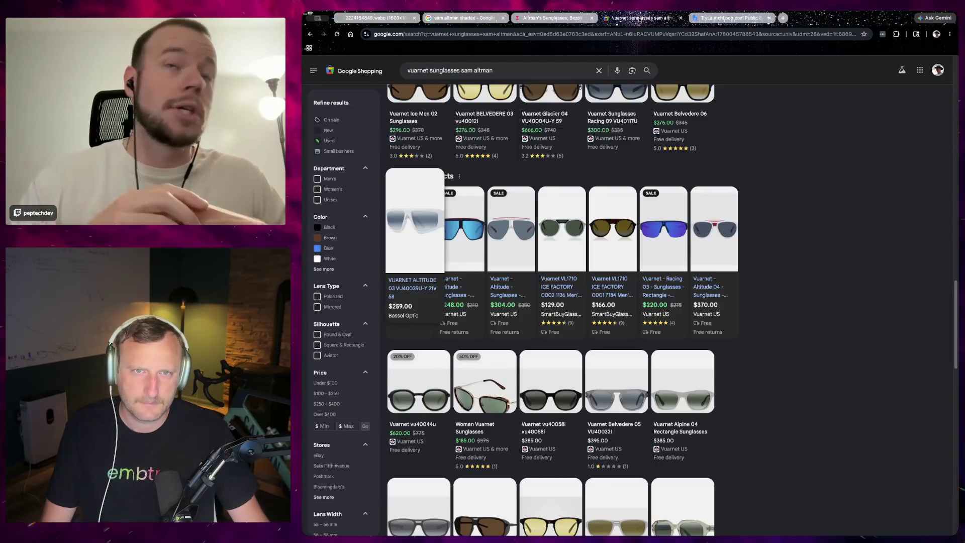
click(640, 17)
key(ctrl+w)
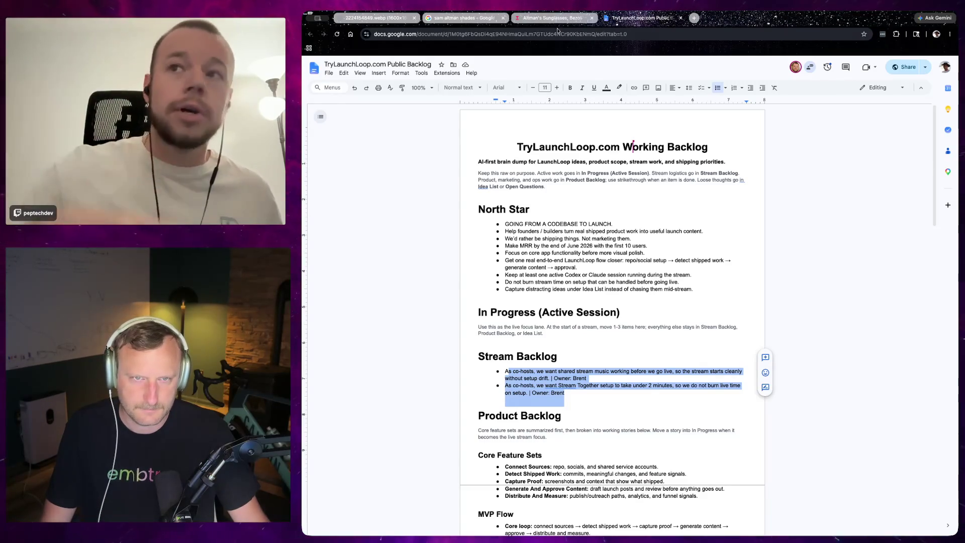
Step: Close the sam altman shades search tab, clear the doc highlight, and start a new tab
click(524, 18)
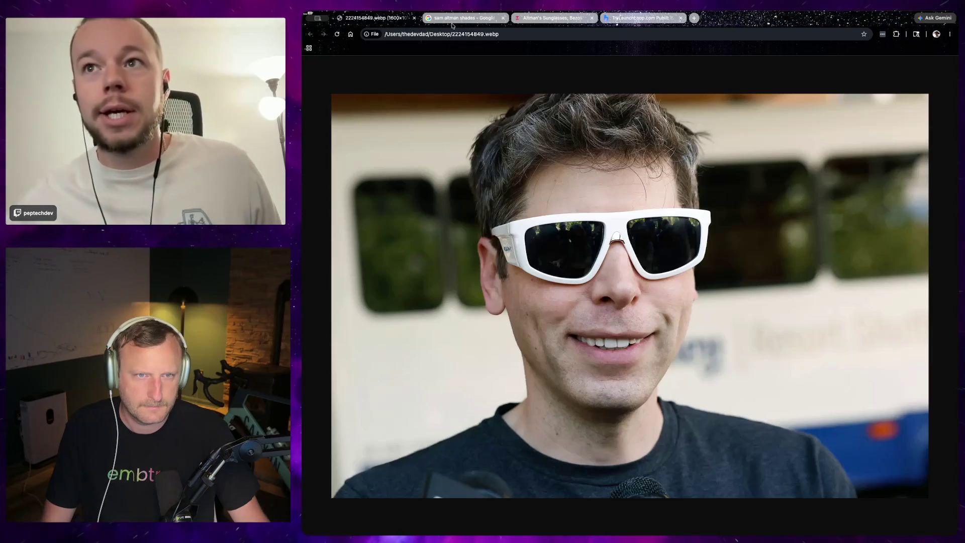
key(ctrl+shift+Tab)
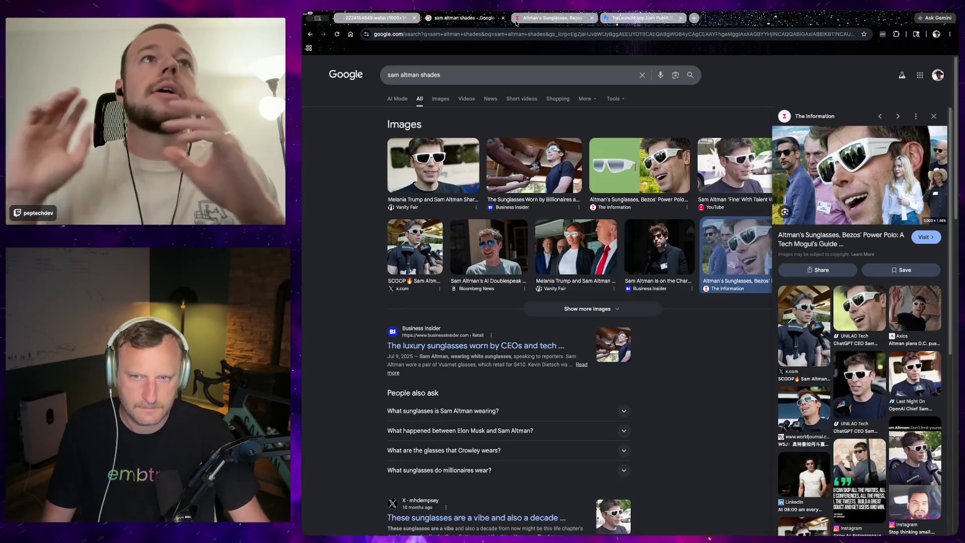
key(ctrl+w)
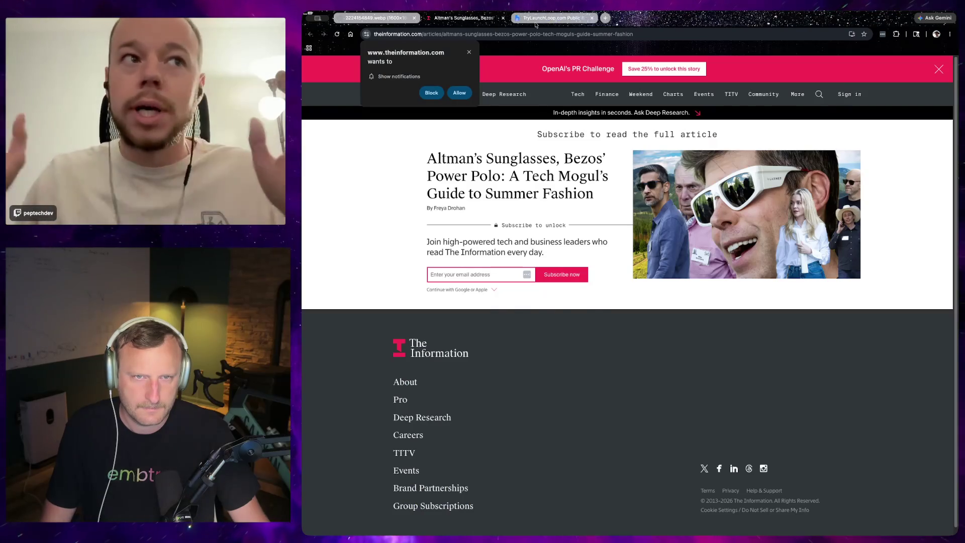
key(ctrl+Tab)
click(571, 390)
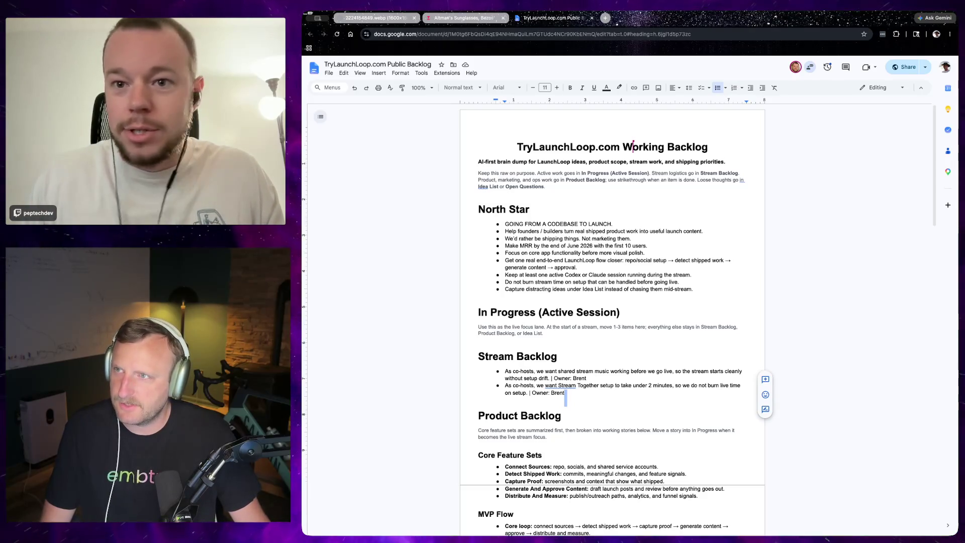
click(607, 18)
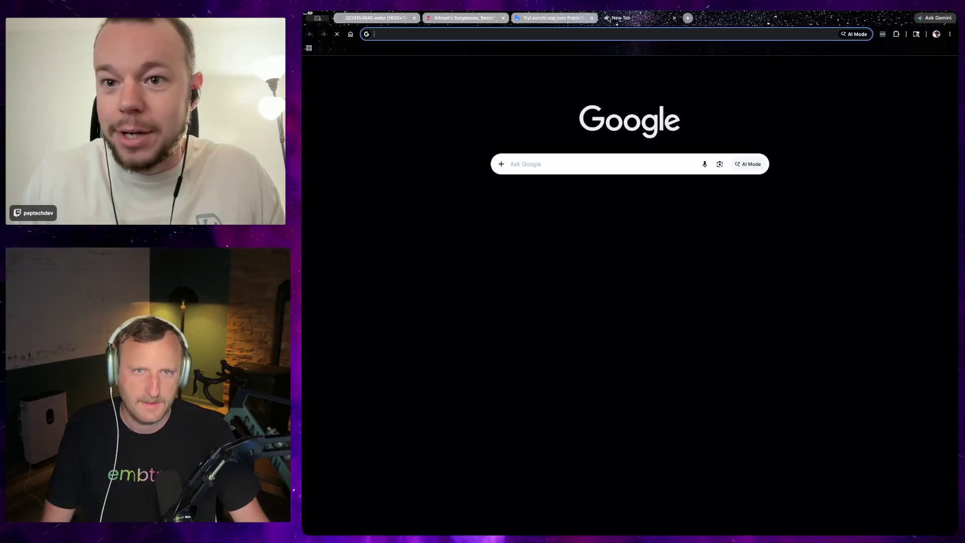
text(twitch.tv)
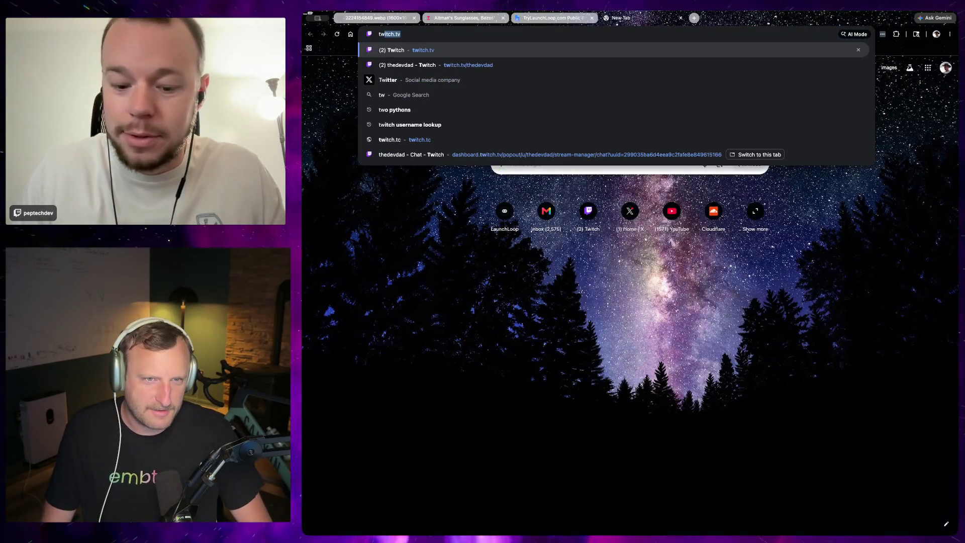
Step: Load the peptechdev Twitch stream with chat hidden, close the imgbb tab, return to the backlog
key(Return)
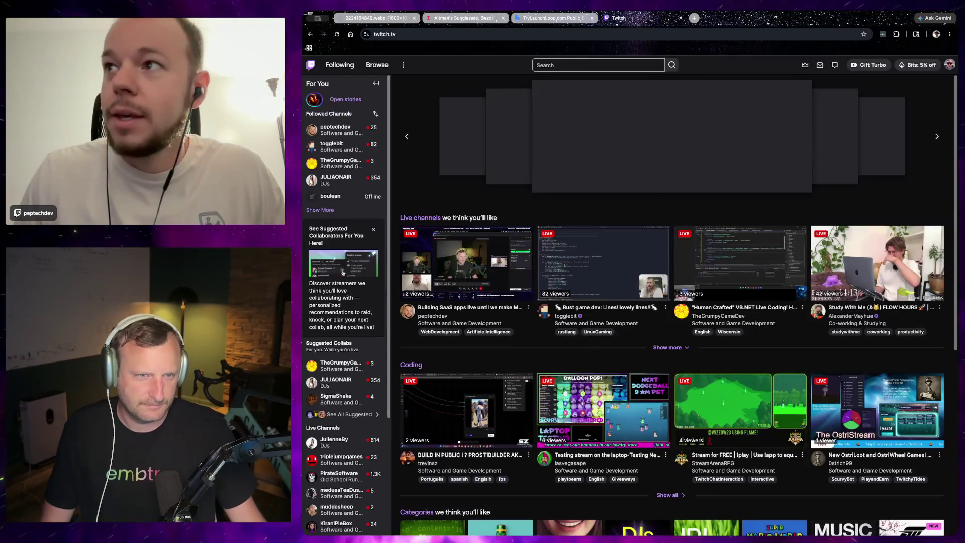
click(324, 129)
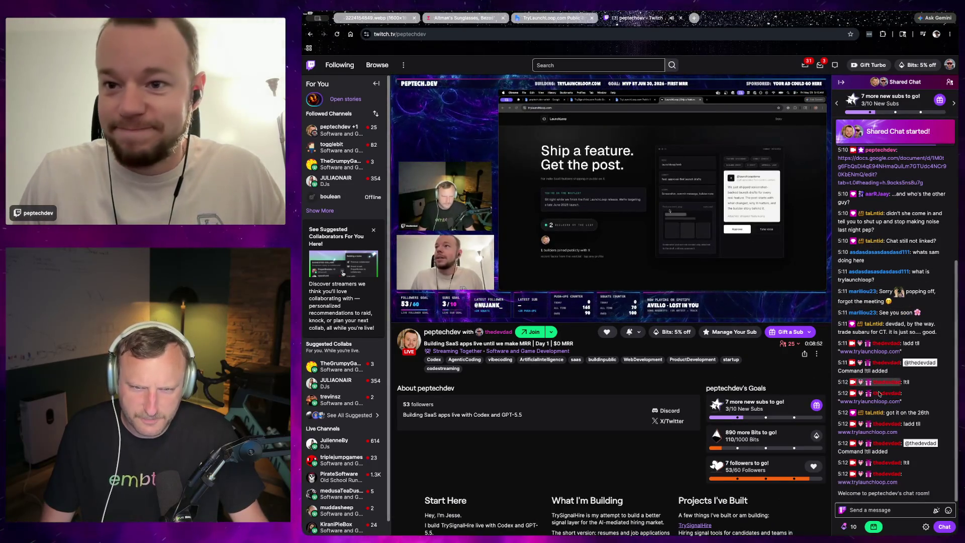
mouse_move(611, 188)
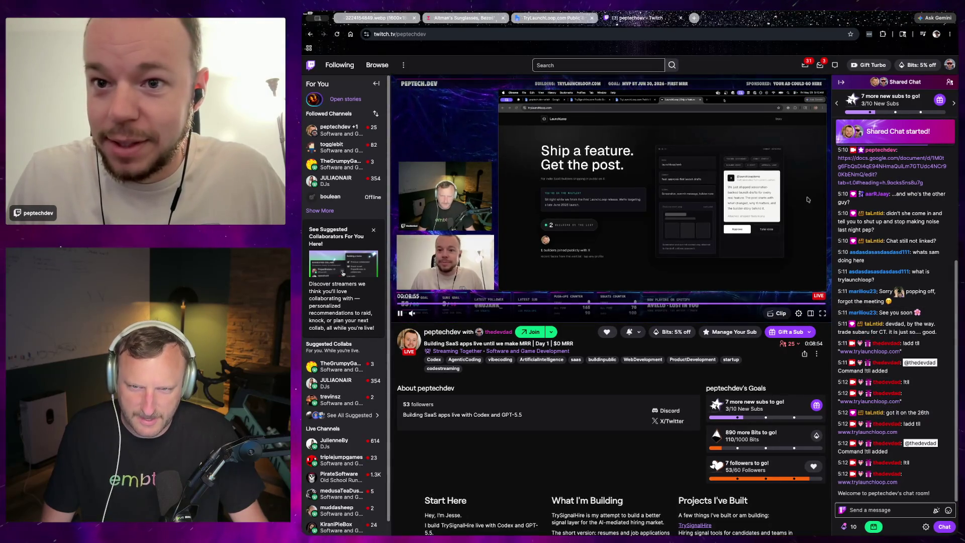
click(841, 82)
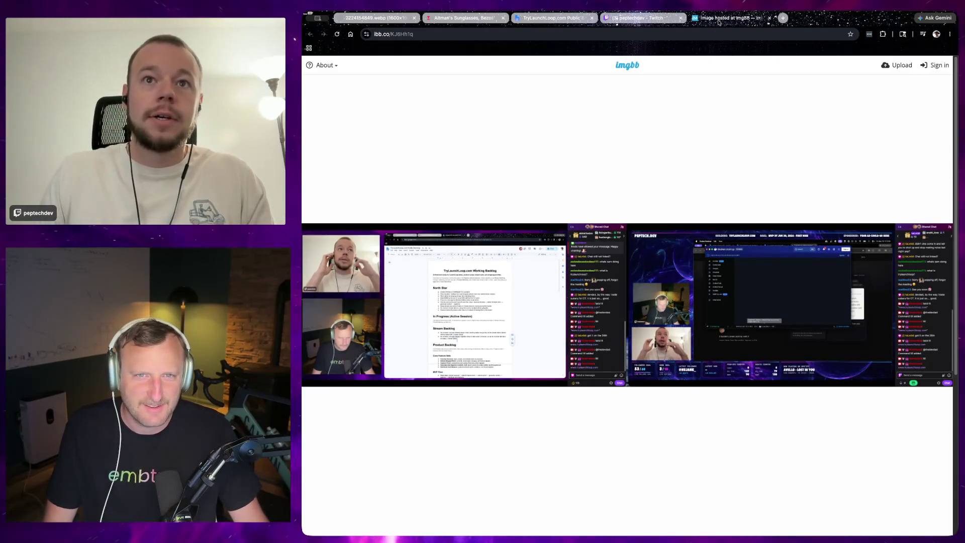
key(ctrl+w)
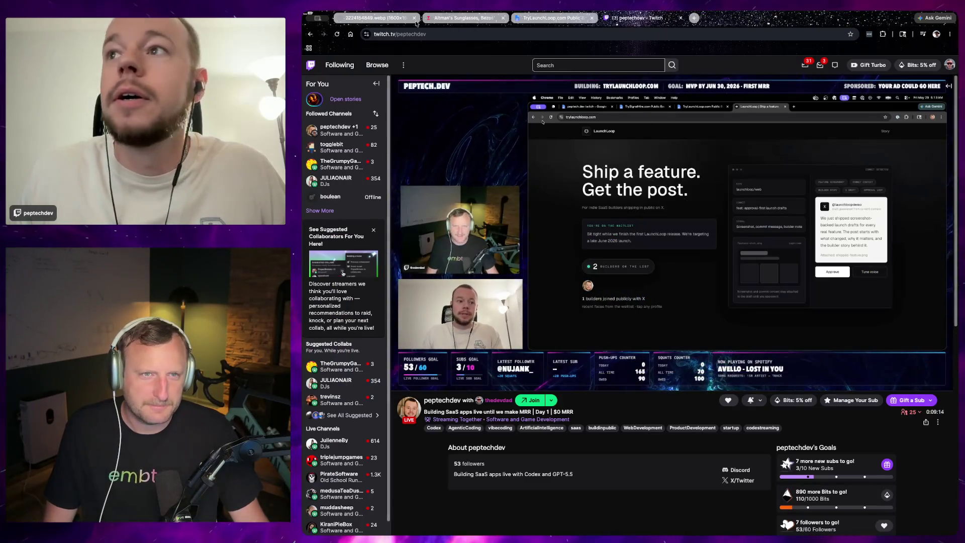
click(566, 21)
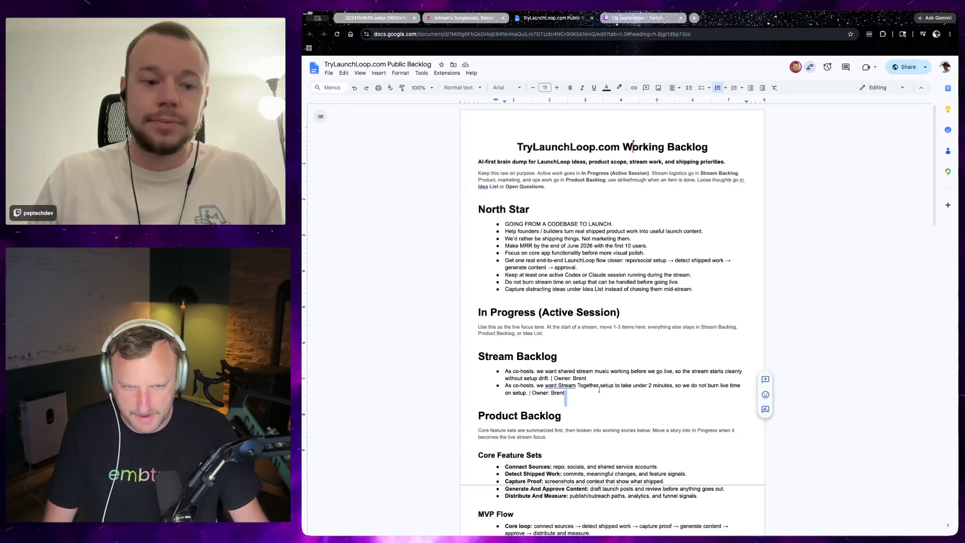
Step: Load trylaunchloop.com in a new browser tab
key(Right)
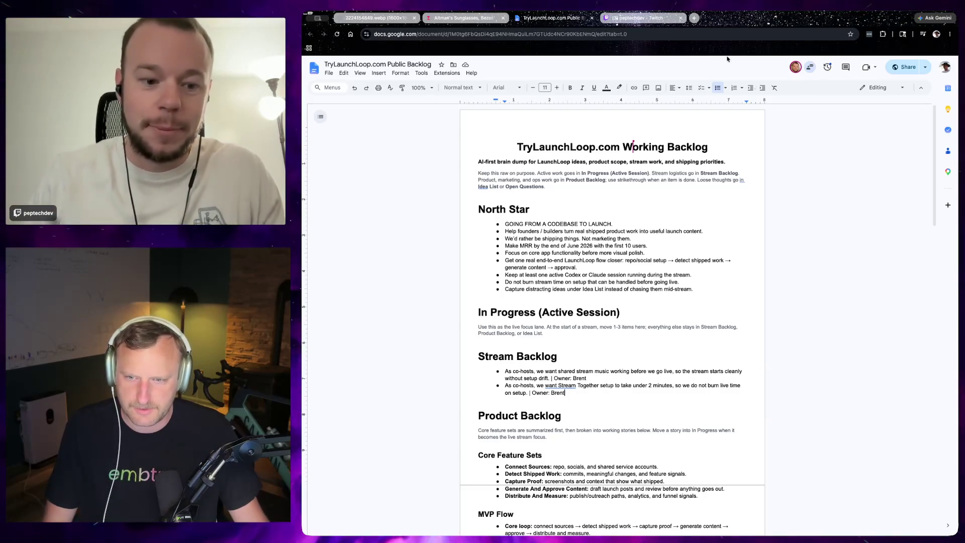
click(694, 19)
text(try)
key(Return)
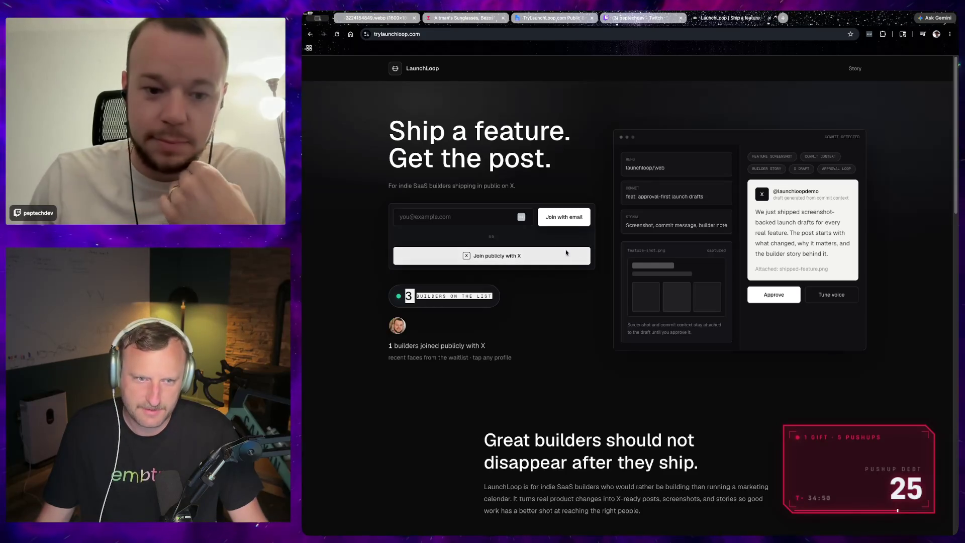
Step: Leave the 3-builder waitlist page and switch to the Claude Code terminal
click(512, 276)
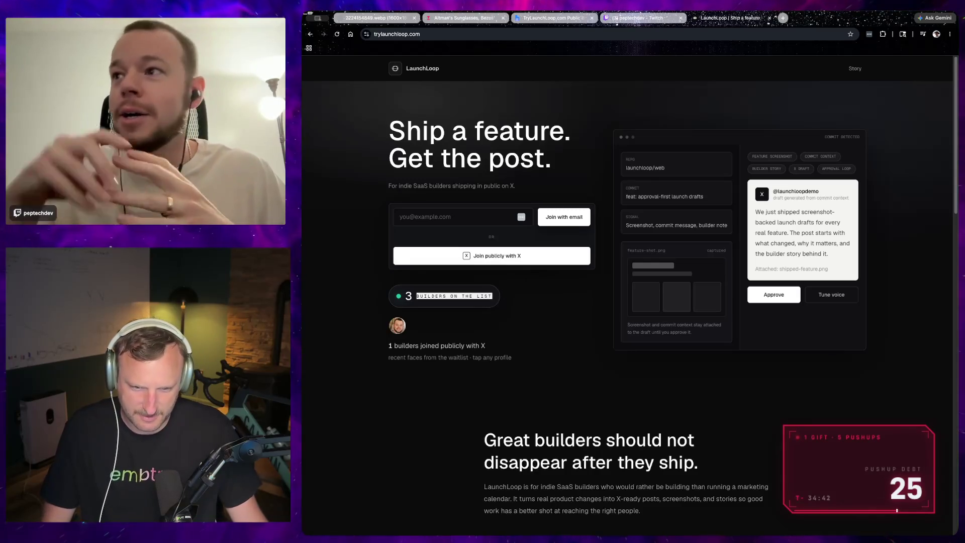
key(super+Tab)
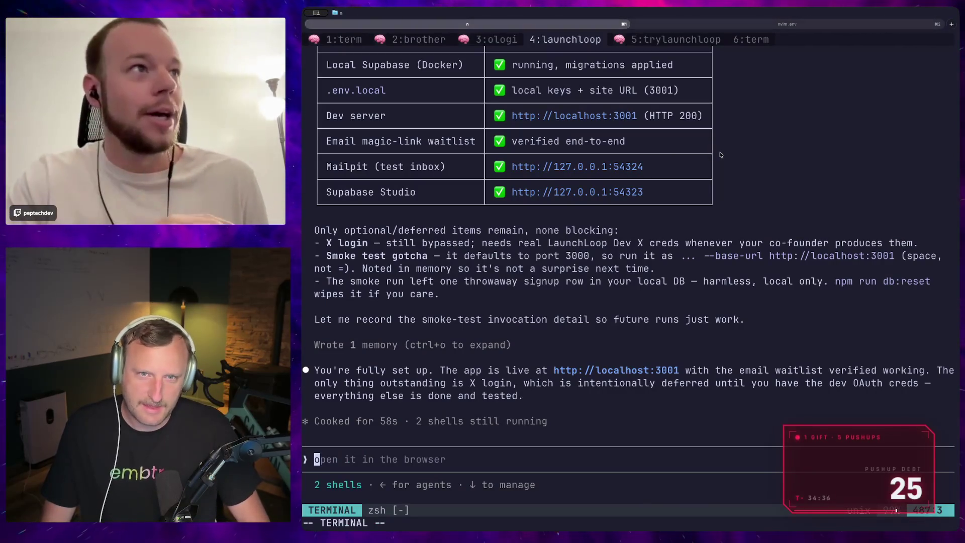
Step: Flip between the launchloop and trylaunchloop terminal sessions, settling on launchloop in input mode
key(alt+5)
key(alt+4)
key(alt+5)
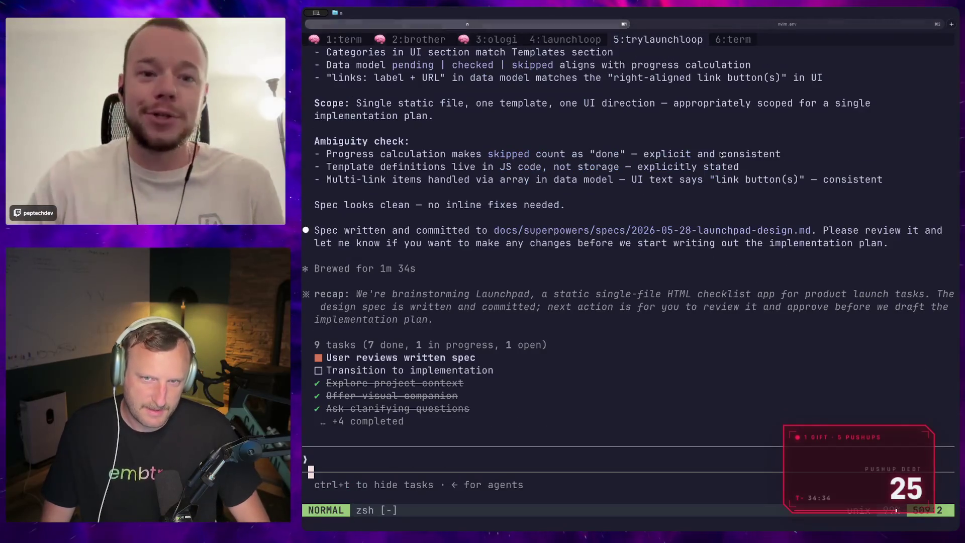
key(alt+4)
key(alt+5)
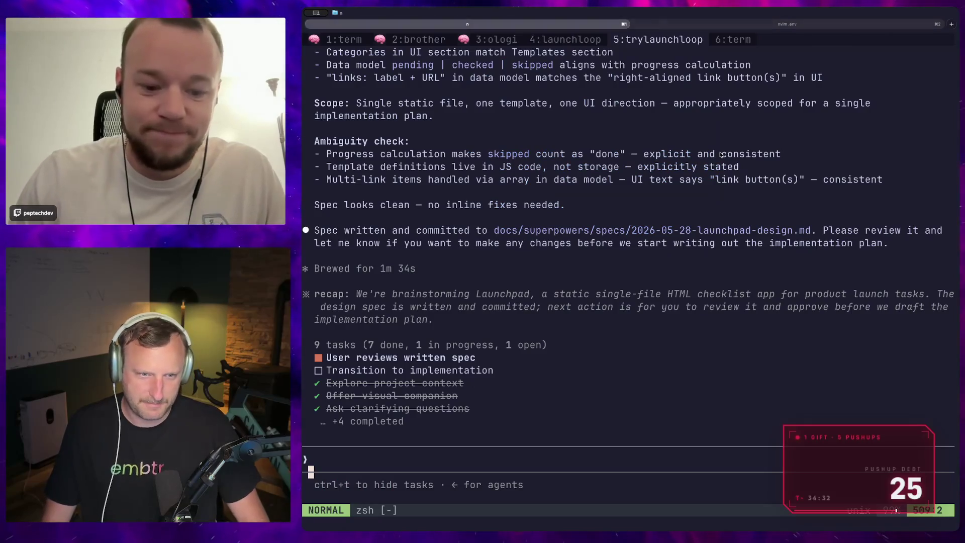
key(alt+4)
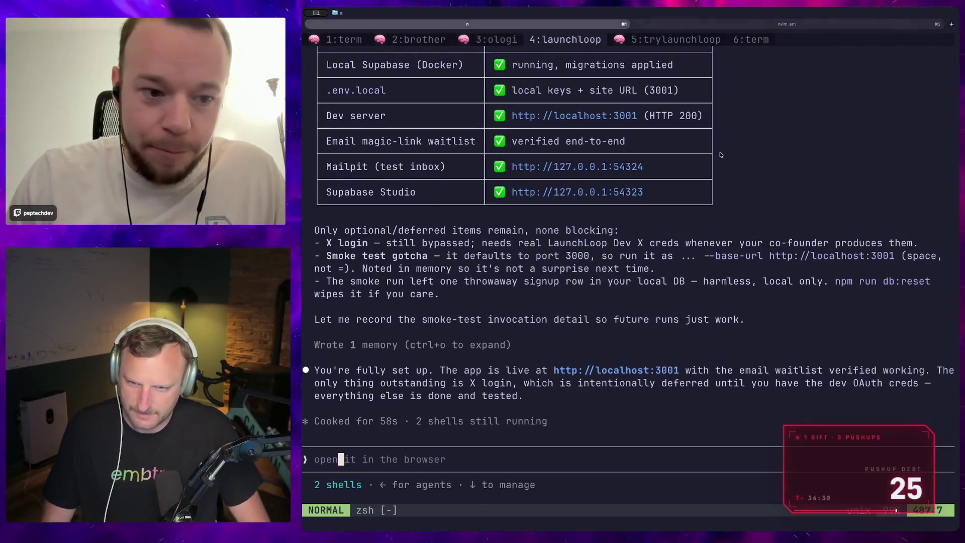
key(i)
Step: Return to Chrome and bring up the Public Backlog document
key(super+Tab)
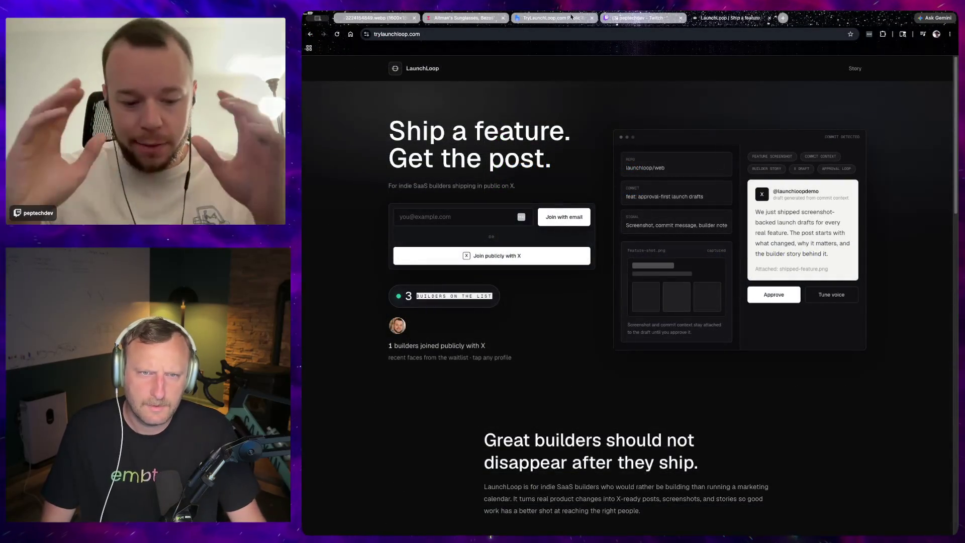
key(super+3)
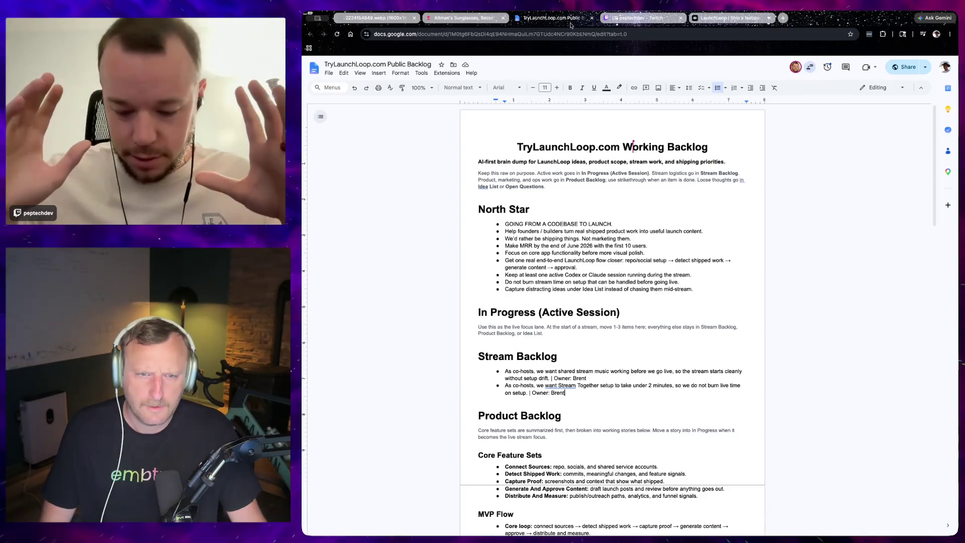
scroll(556, 354, down, 3)
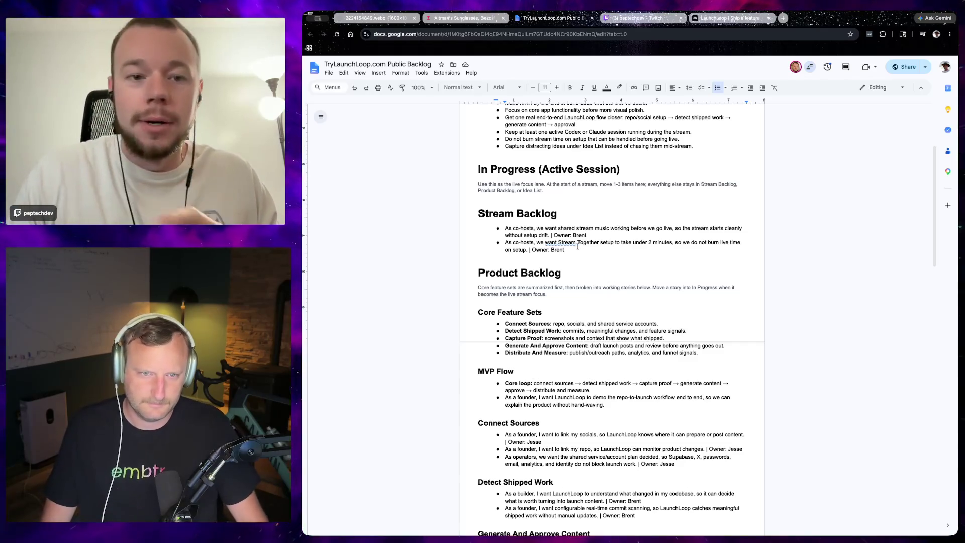
Step: Glance at the terminal setup summary, then load localhost:3001 in a new tab
key(super+1)
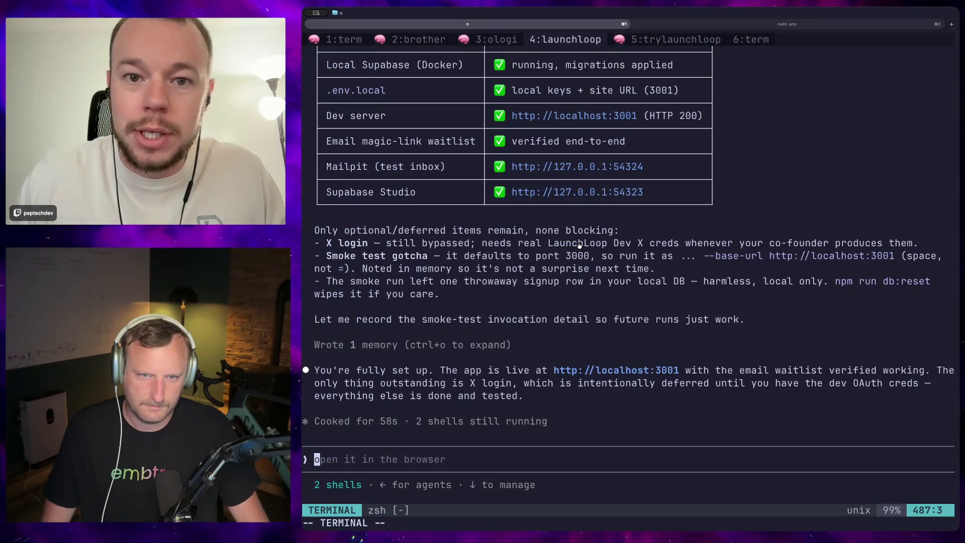
key(super+2)
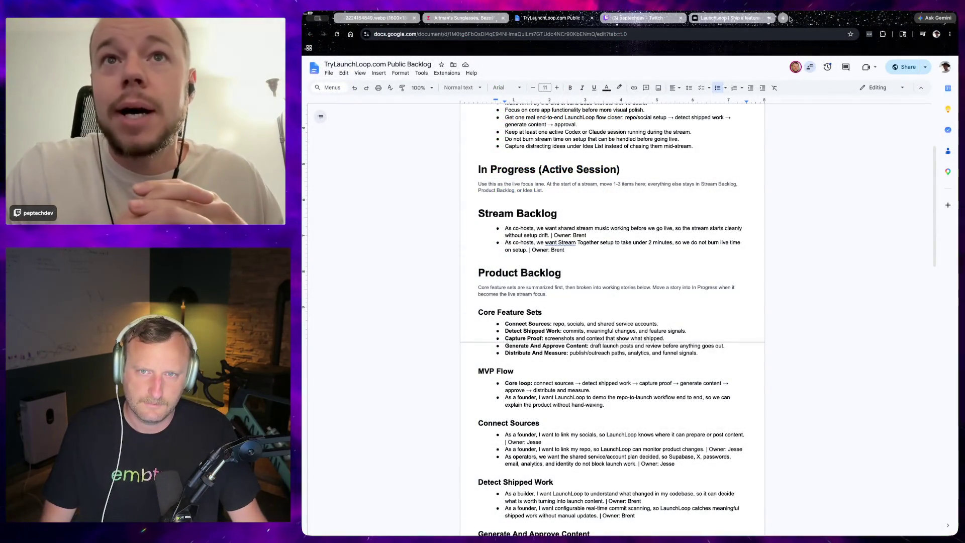
key(ctrl+t)
text(l)
key(Return)
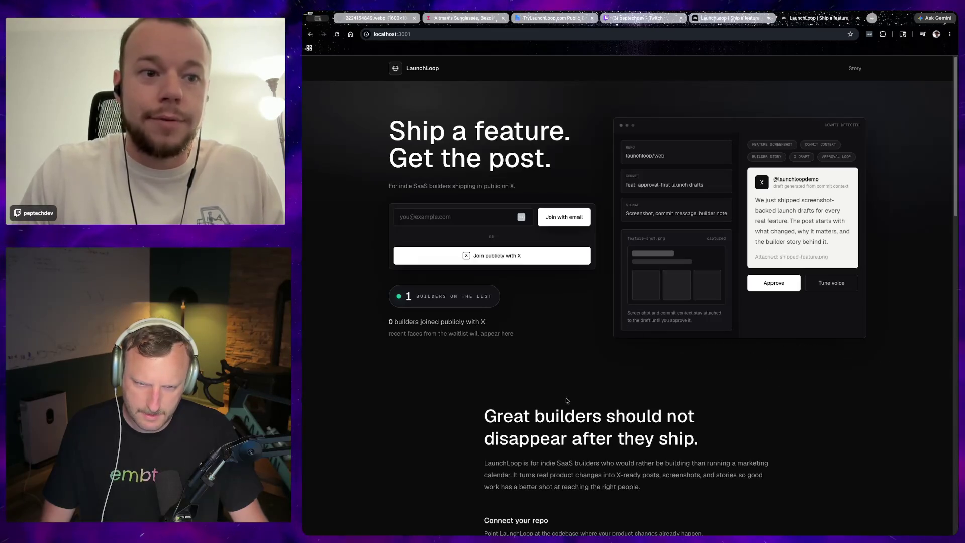
scroll(728, 379, down, 3)
scroll(645, 365, up, 3)
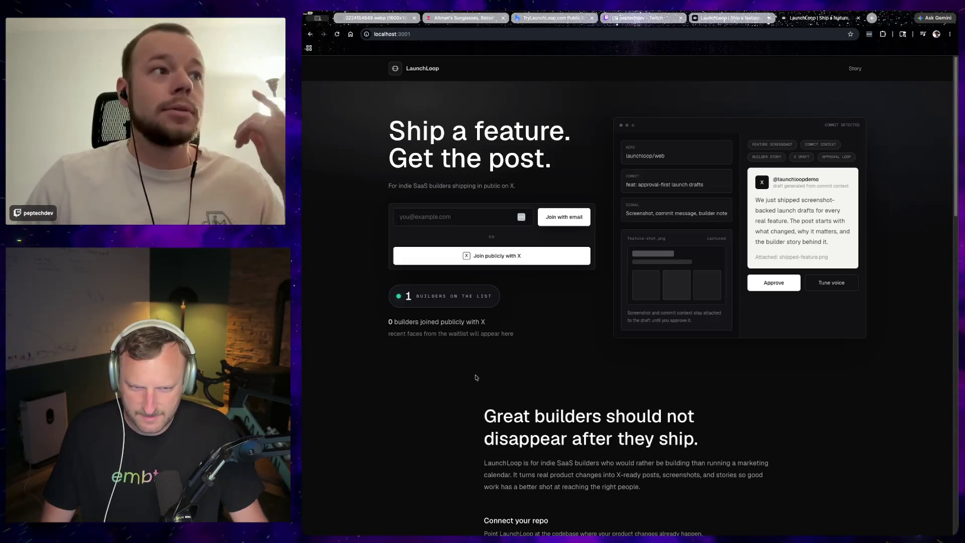
Step: Start a fresh browser tab after reviewing the local 1-builder landing page
click(871, 17)
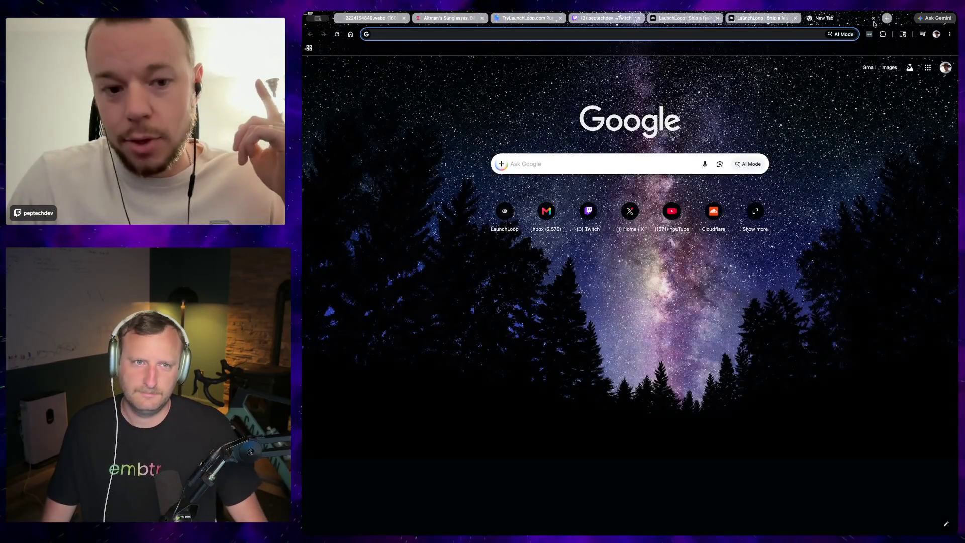
text(the)
Step: Enter thevibeboys.com in the address bar, correcting typos, and go to it
key(BackSpace)
key(BackSpace)
key(BackSpace)
text(vib)
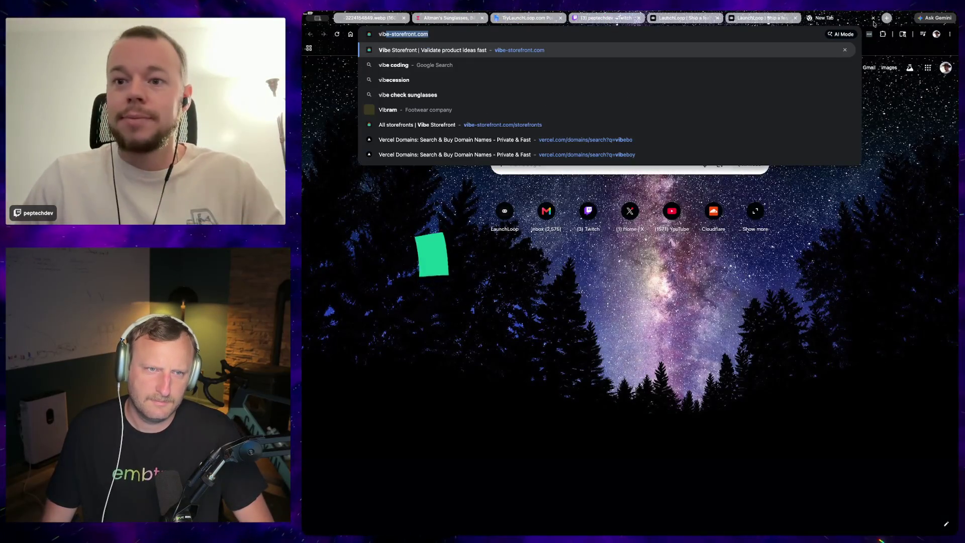
key(BackSpace)
key(BackSpace)
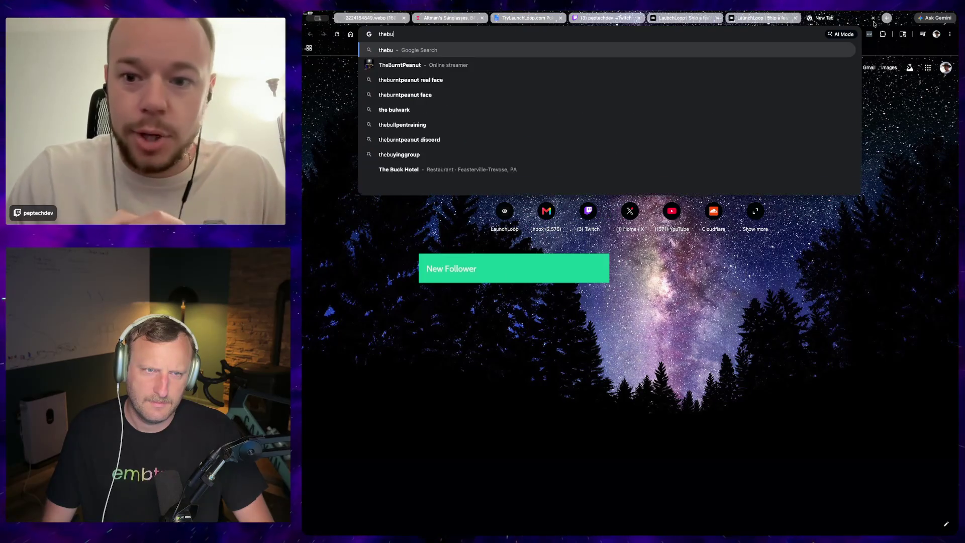
text(thevibeboyso.)
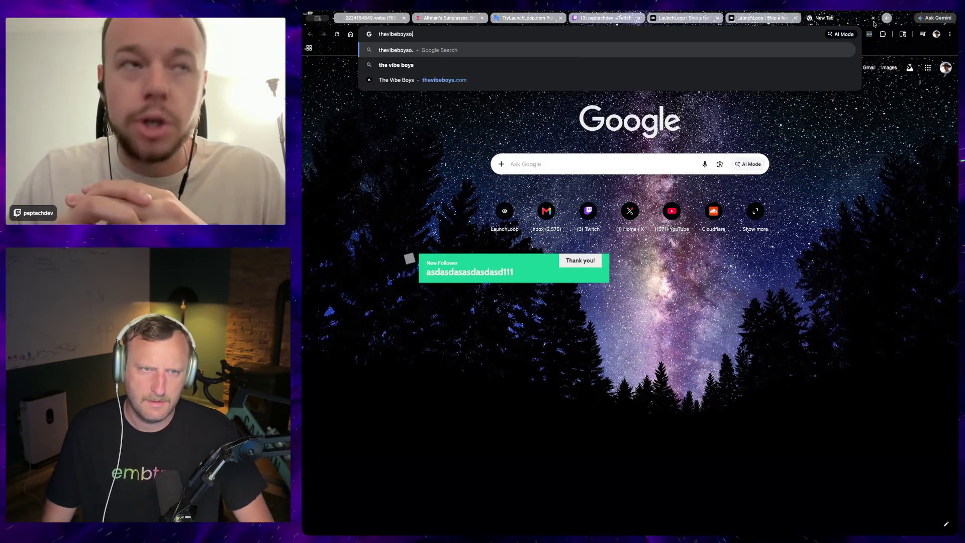
key(BackSpace)
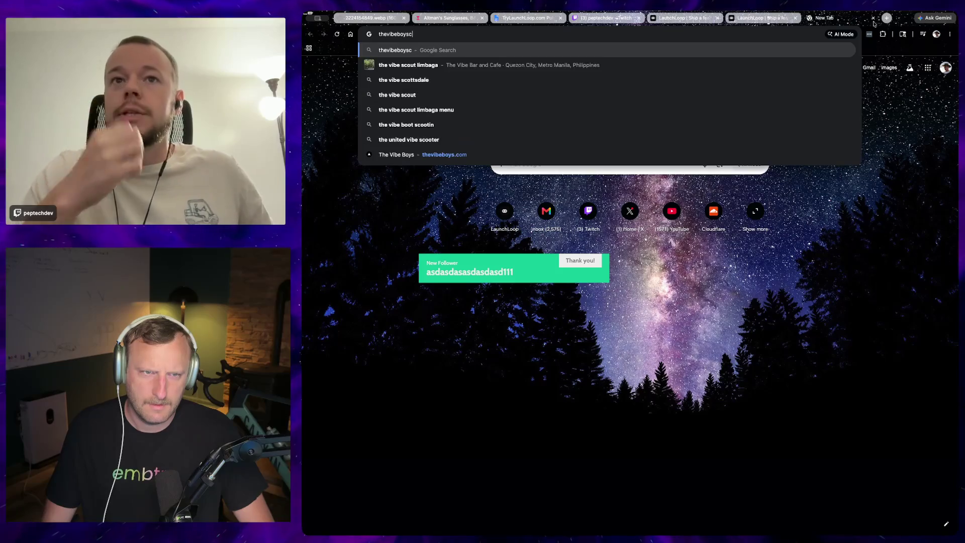
key(BackSpace)
text(s.com)
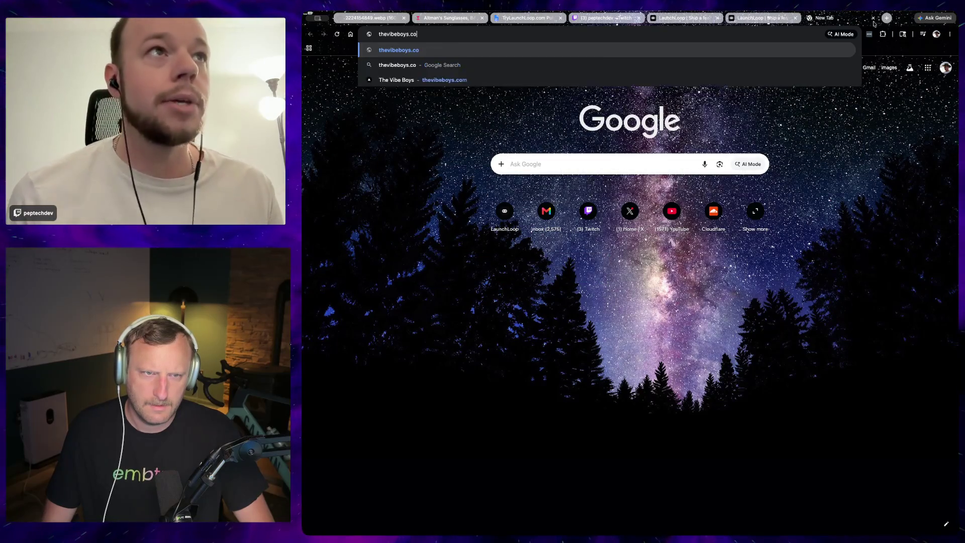
key(Return)
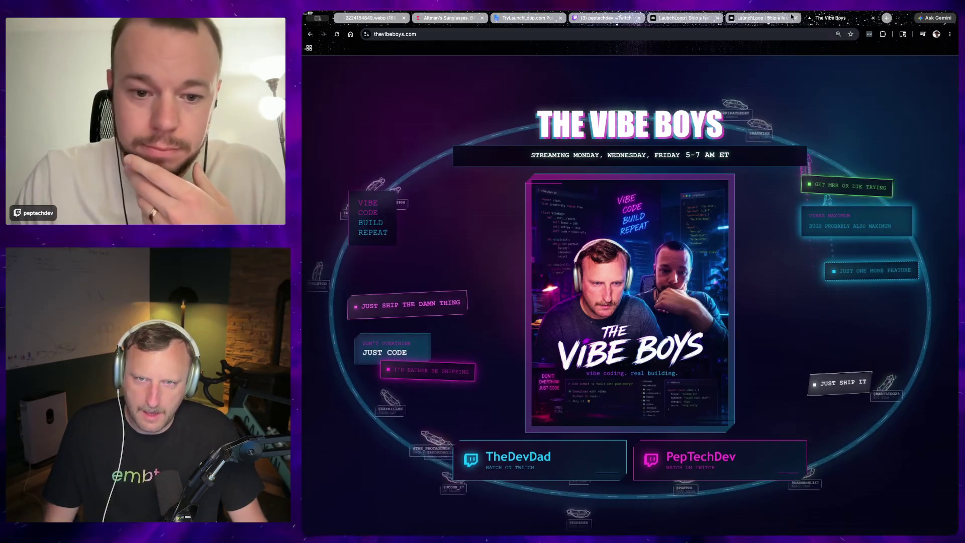
Step: Switch back to the local LaunchLoop waitlist page at localhost:3001
click(759, 18)
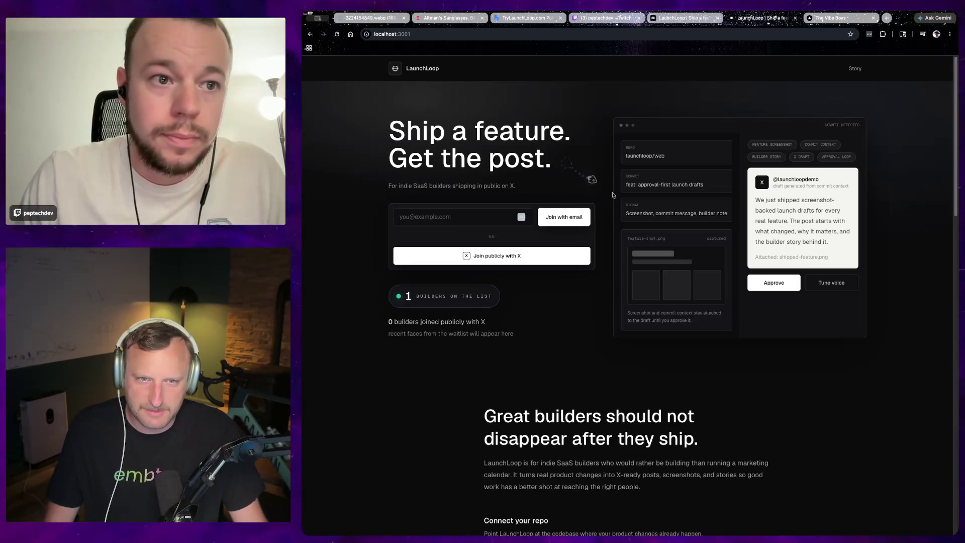
scroll(570, 345, down, 15)
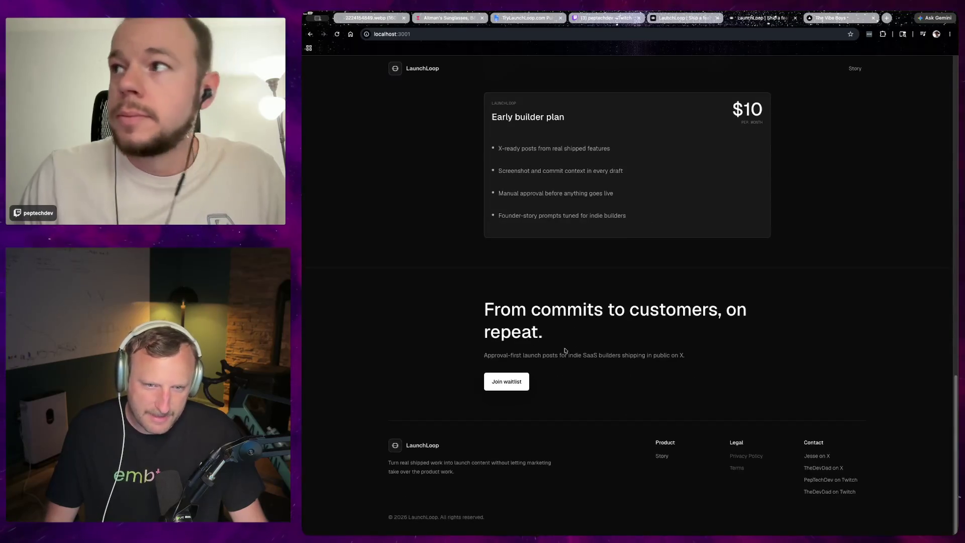
scroll(564, 350, up, 8)
scroll(558, 354, up, 7)
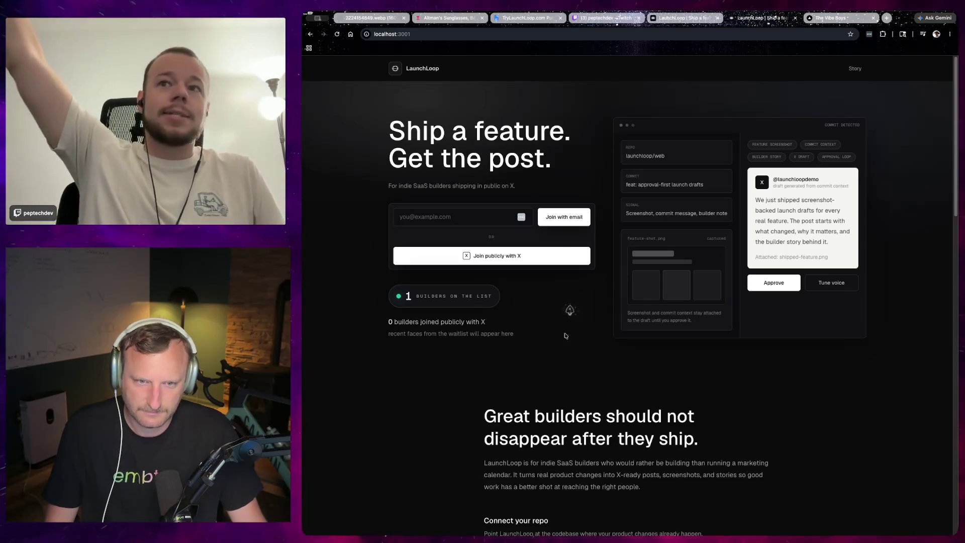
Step: Return to the live trylaunchloop.com landing page and start joining the waitlist publicly with X
key(ctrl+Tab)
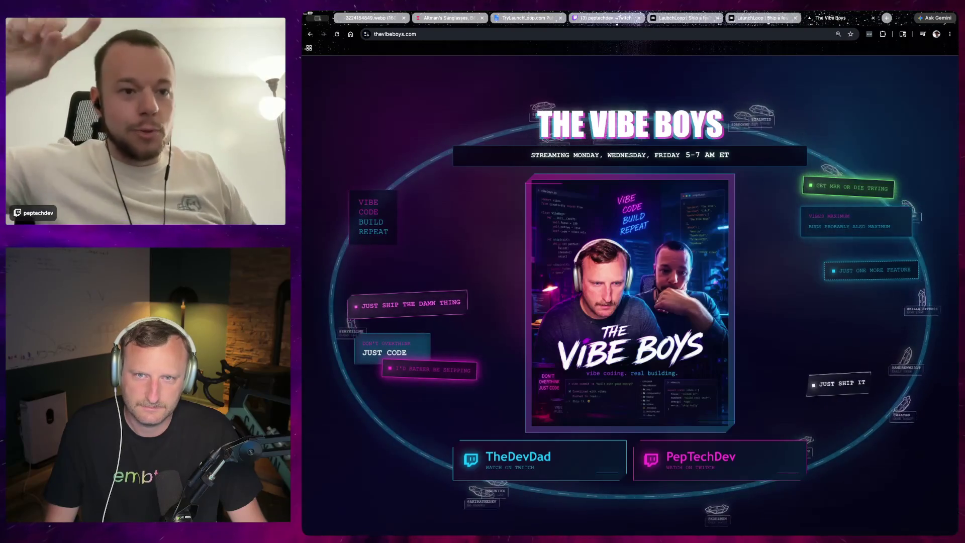
key(ctrl+shift+Tab)
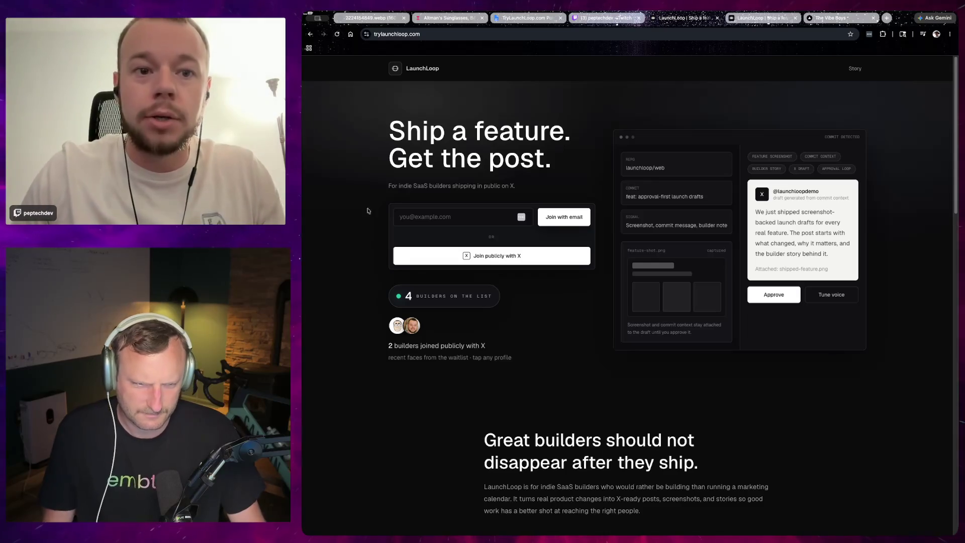
click(468, 261)
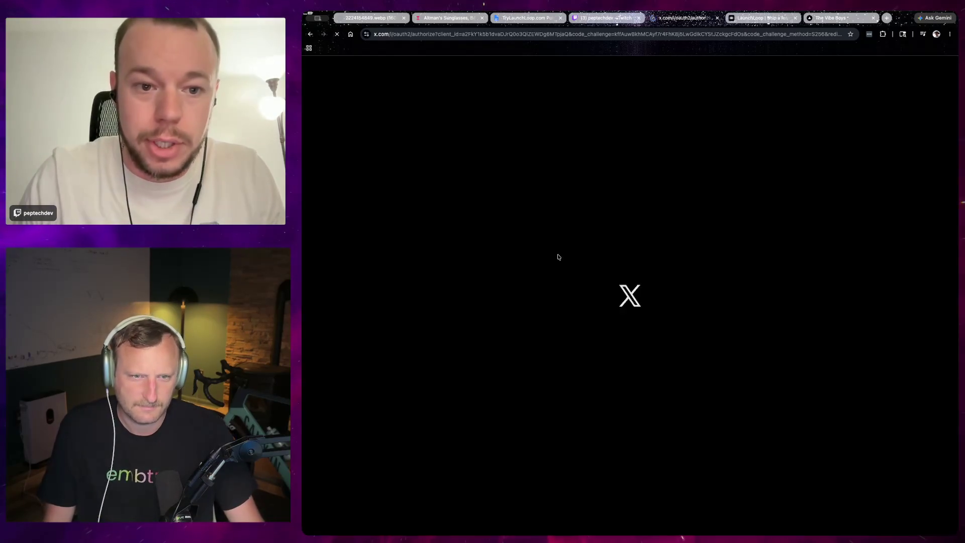
Step: Authorize LaunchLoop on X, add an invite email and finish the waitlist signup
click(626, 233)
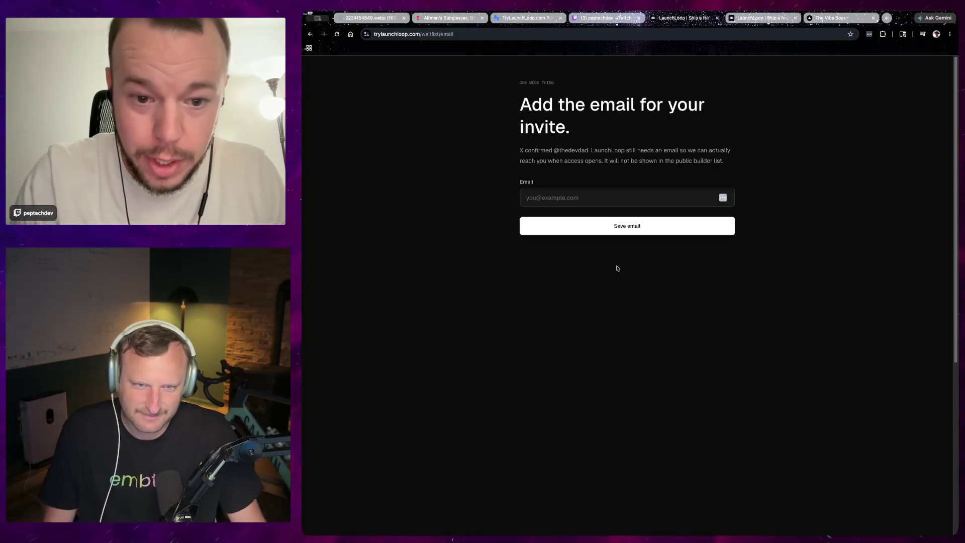
click(587, 198)
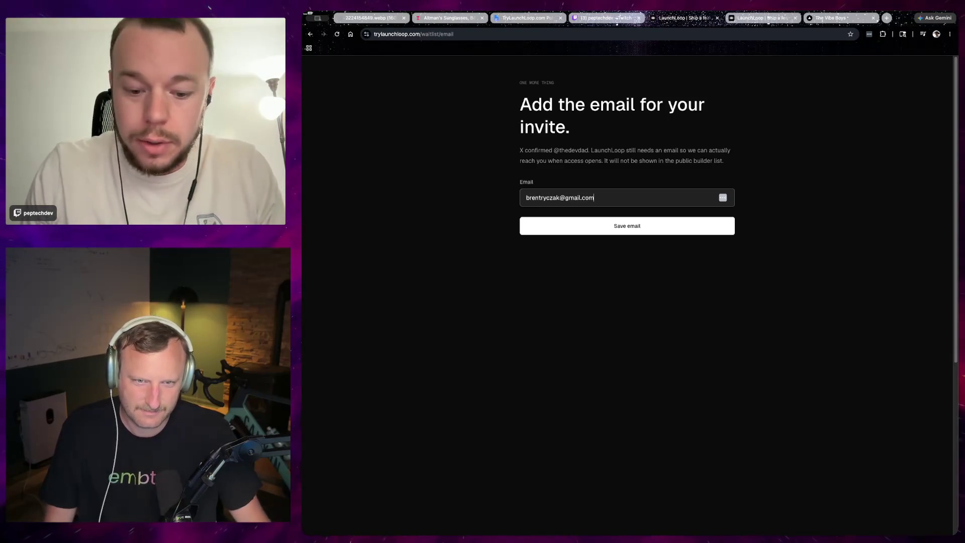
click(620, 224)
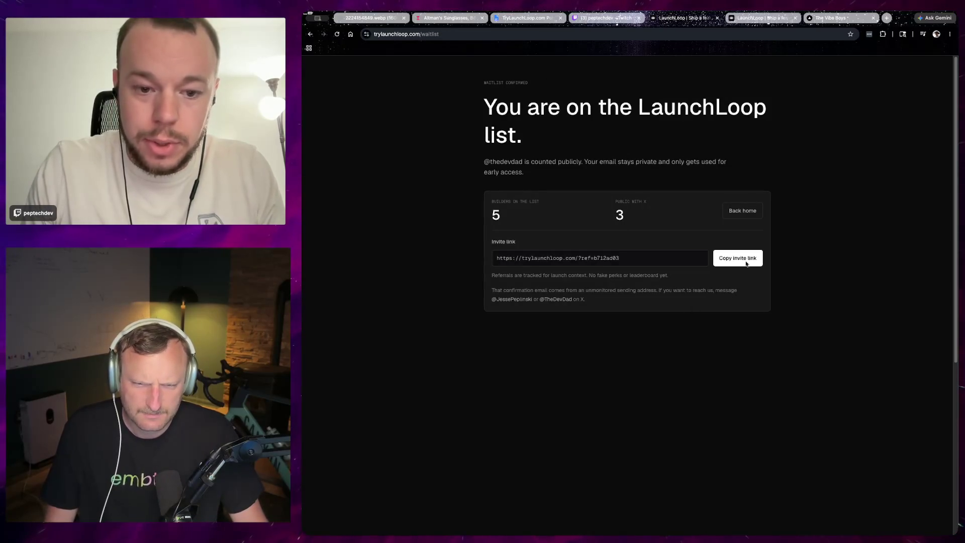
Step: Go to the X home feed in a new browser tab
click(886, 17)
text(x)
key(Return)
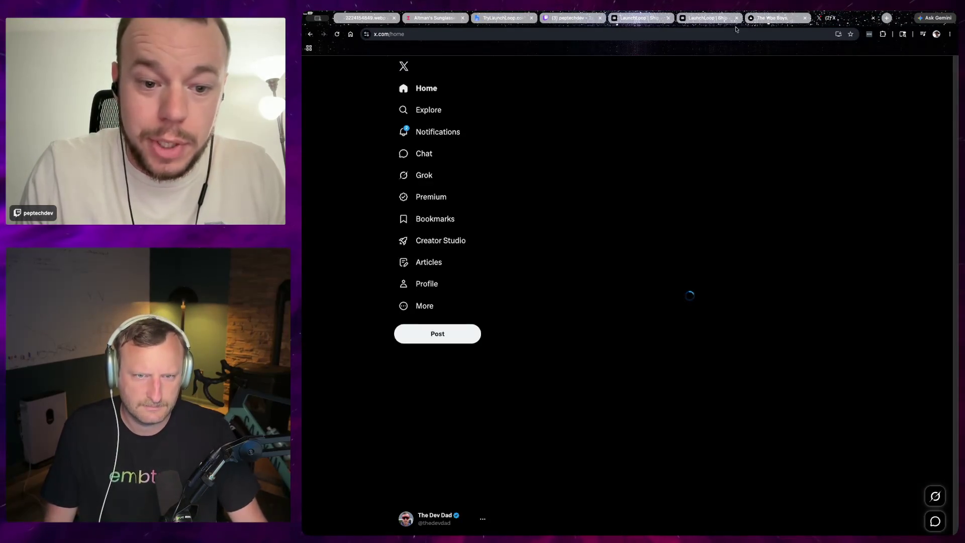
Step: Post the trylaunchloop.com invite link on X, then close the X tab
click(592, 91)
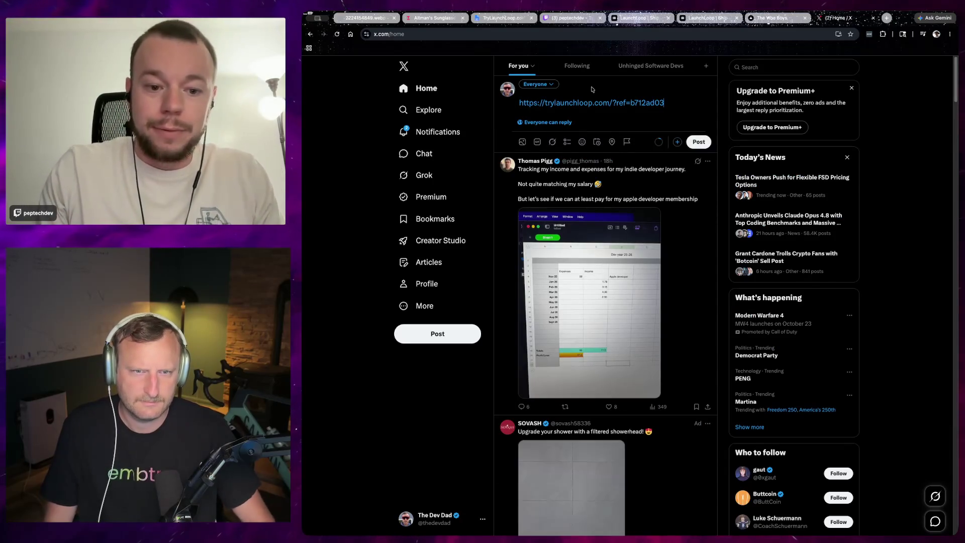
key(Return)
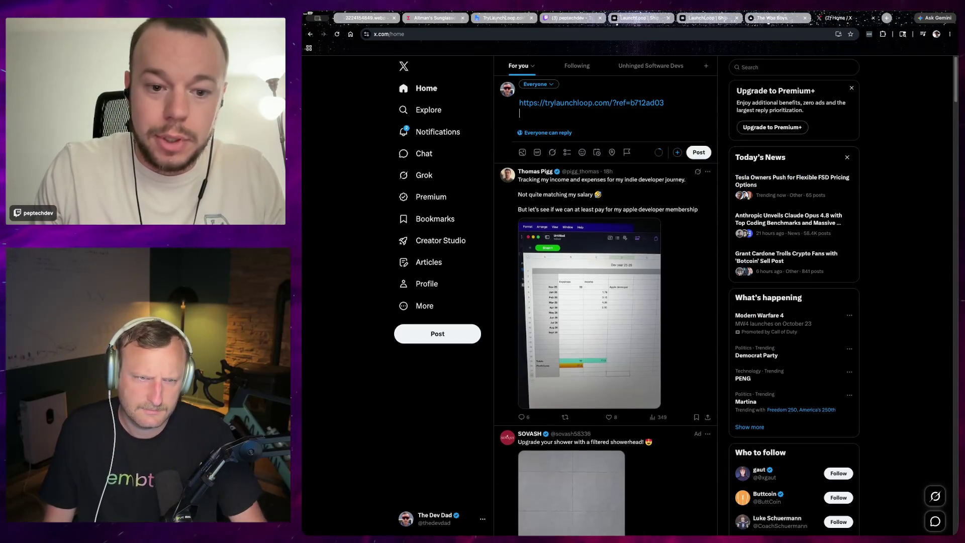
key(BackSpace)
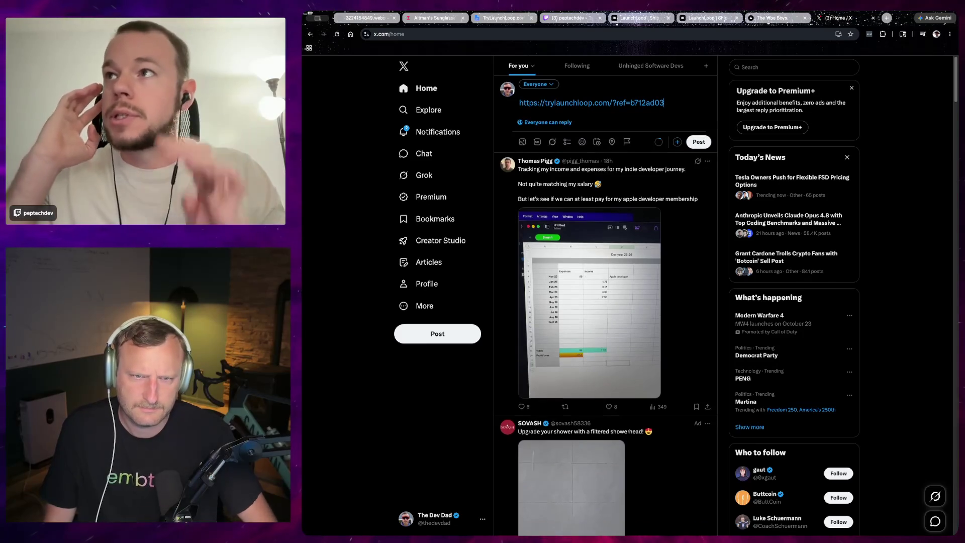
click(697, 141)
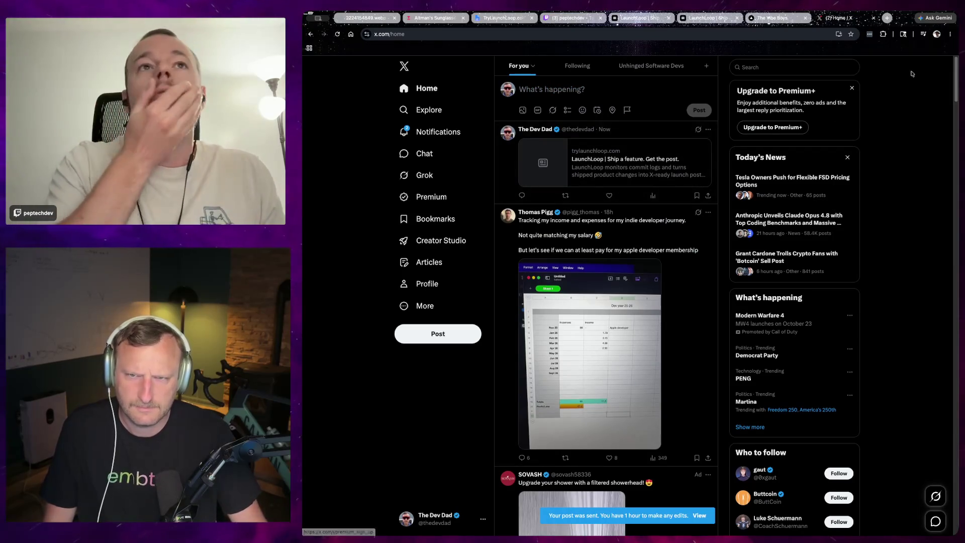
key(ctrl+w)
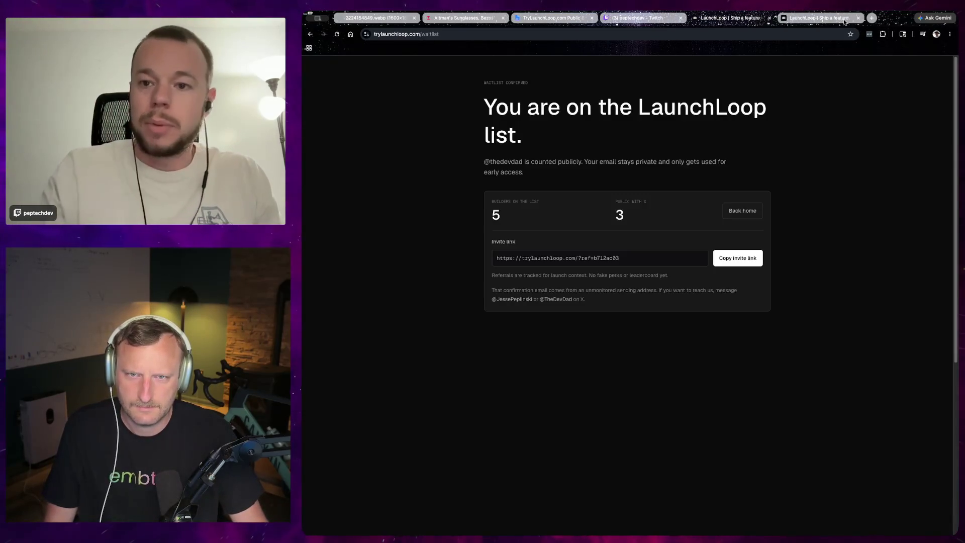
Step: Close the extra LaunchLoop tab, load the trylaunchloop.com home page, and return to the Public Backlog doc
key(ctrl+w)
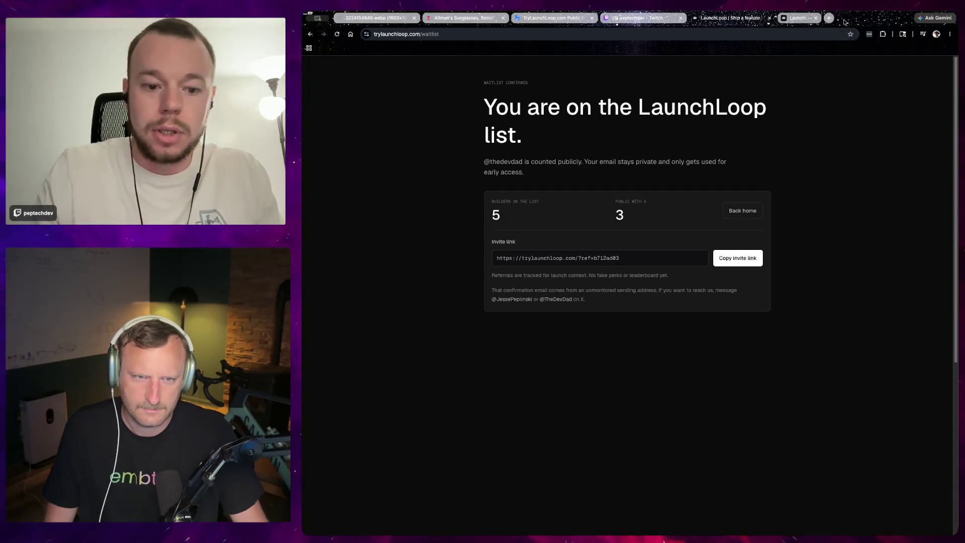
click(422, 34)
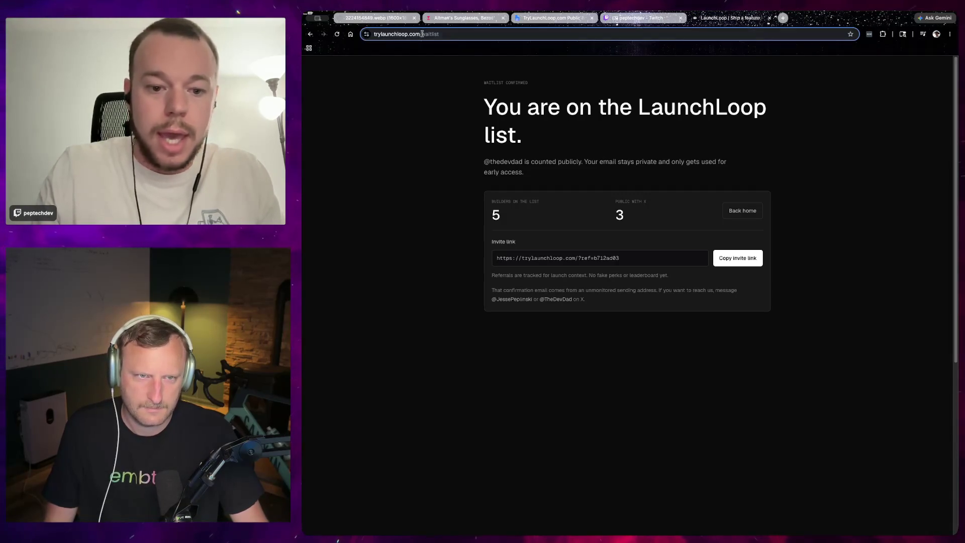
key(BackSpace)
key(Return)
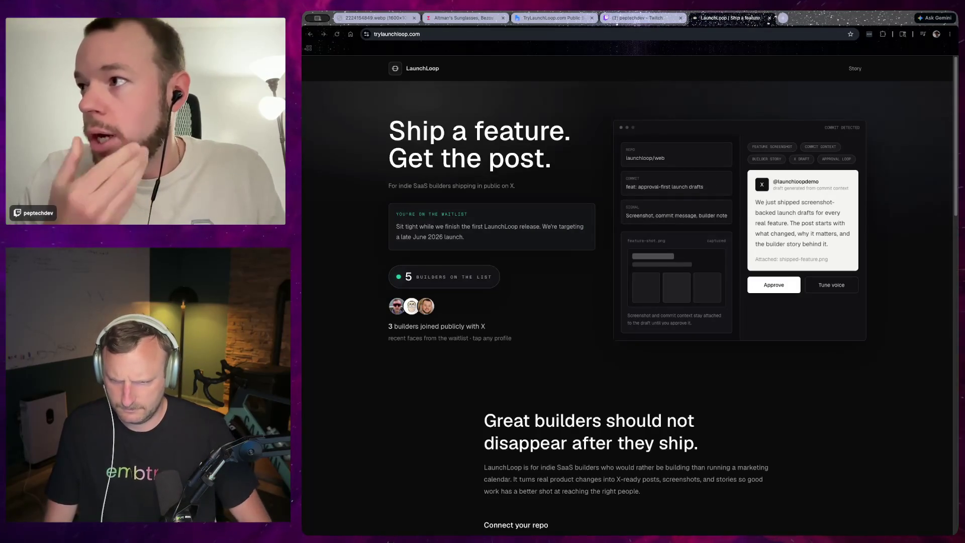
click(554, 17)
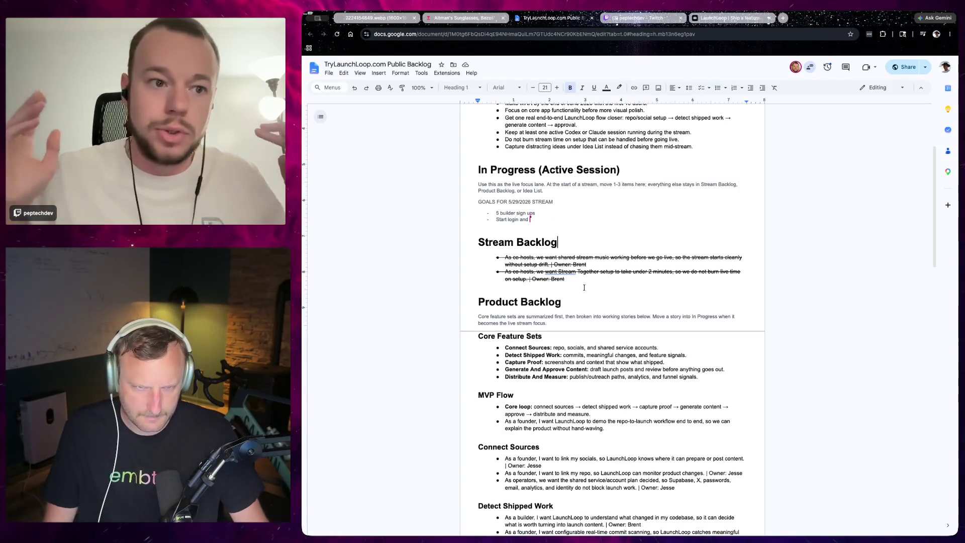
scroll(586, 296, up, 2)
Step: Resume editing the 5/29/2026 stream goals: 5 builder sign ups, Login, Core functionality
click(584, 290)
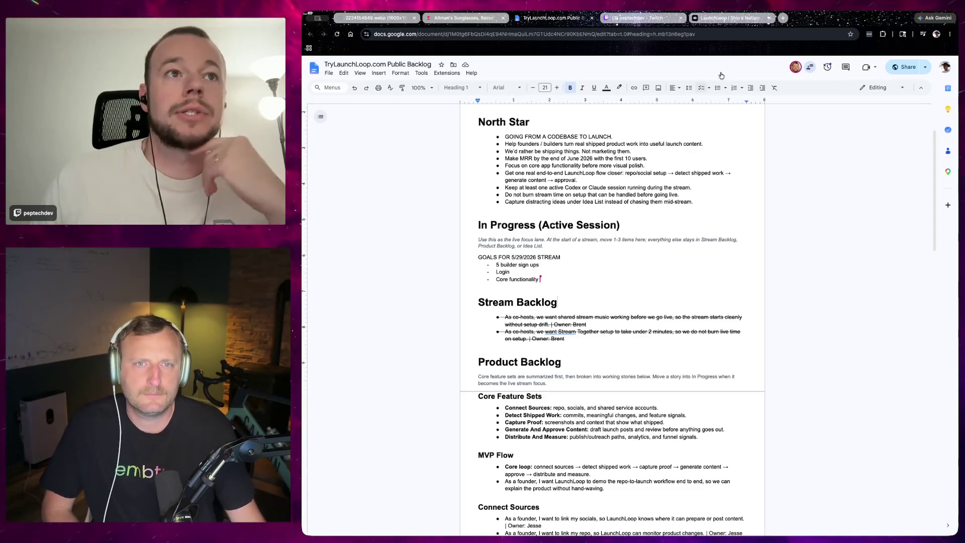
Step: Show the Twitch stream page, then the trylaunchloop.com waitlist landing page
click(656, 19)
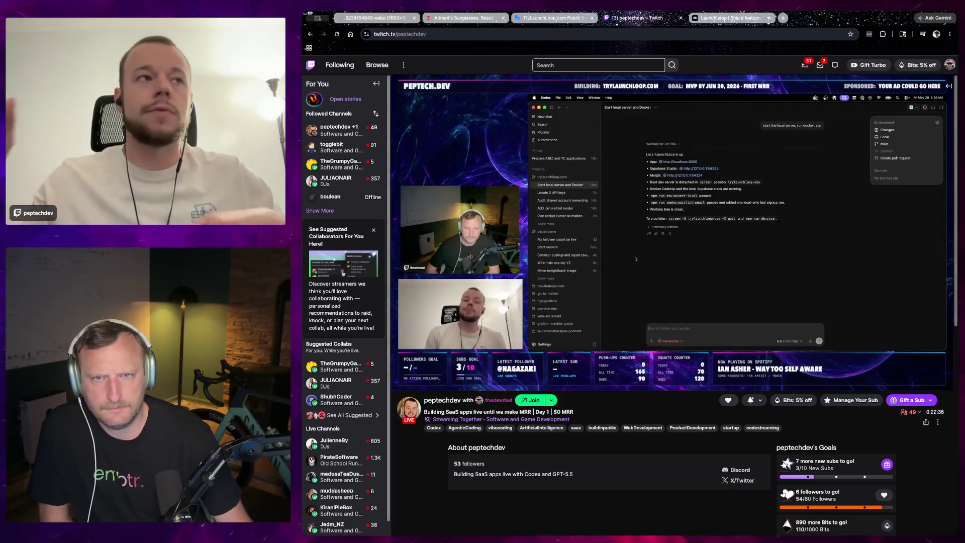
click(735, 17)
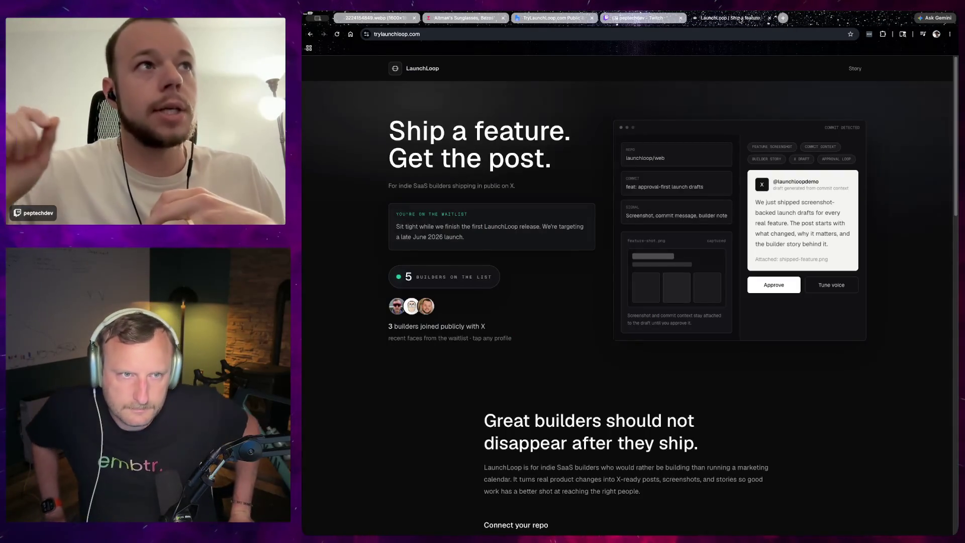
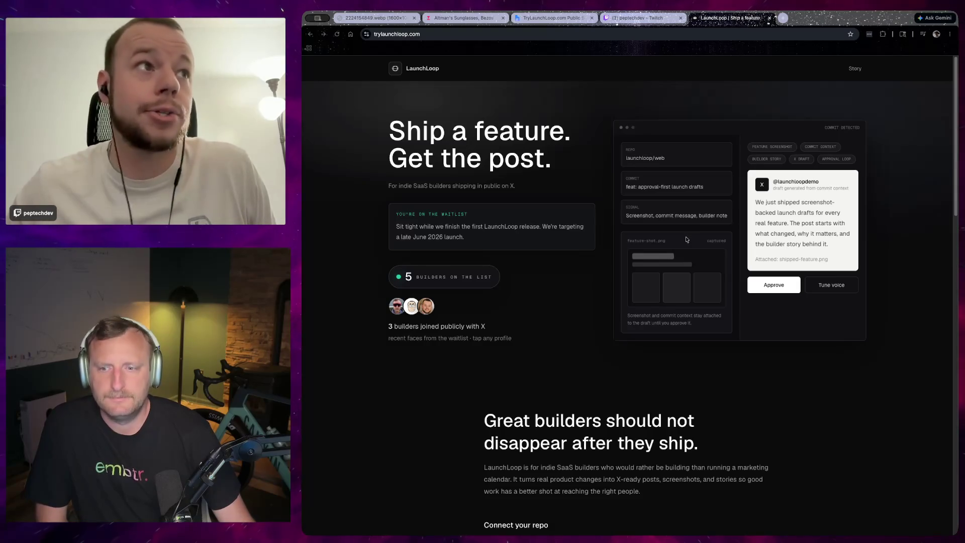
Step: Flip through the Twitch, sunglasses and Backlog tabs, then highlight the 5 builder sign ups goal
click(553, 18)
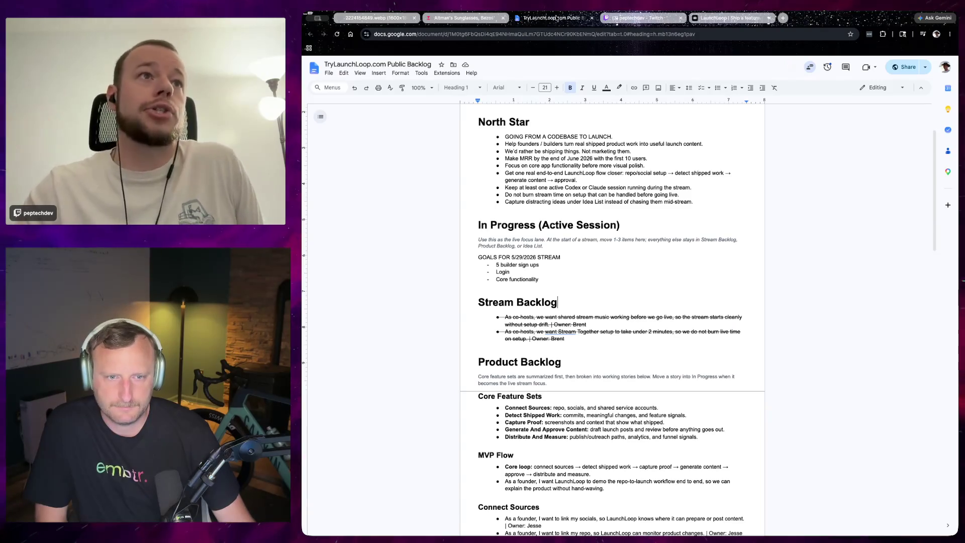
click(639, 18)
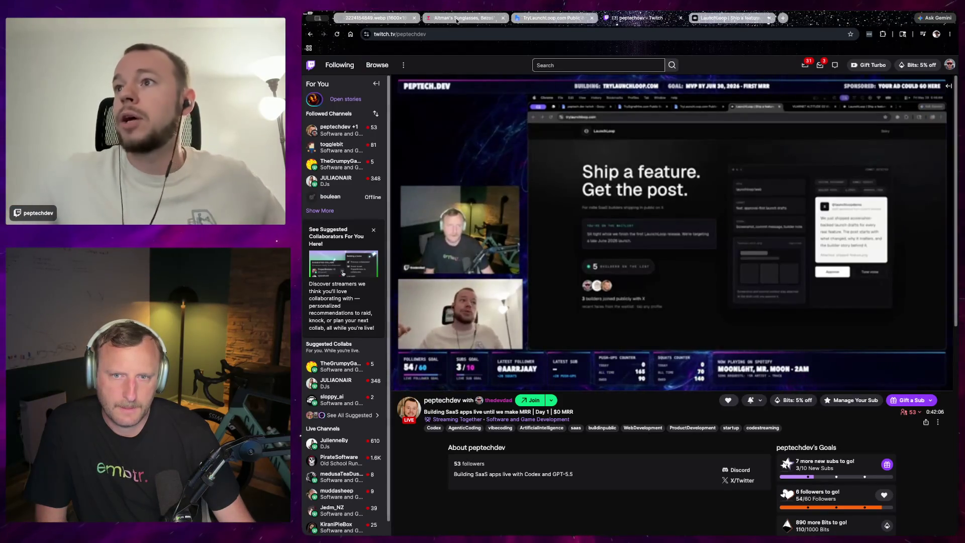
click(457, 18)
click(373, 18)
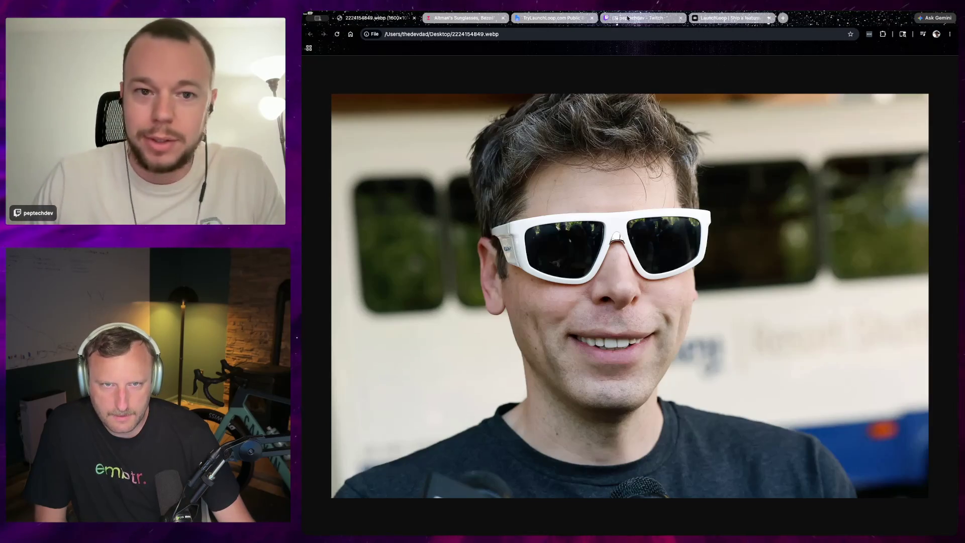
click(543, 19)
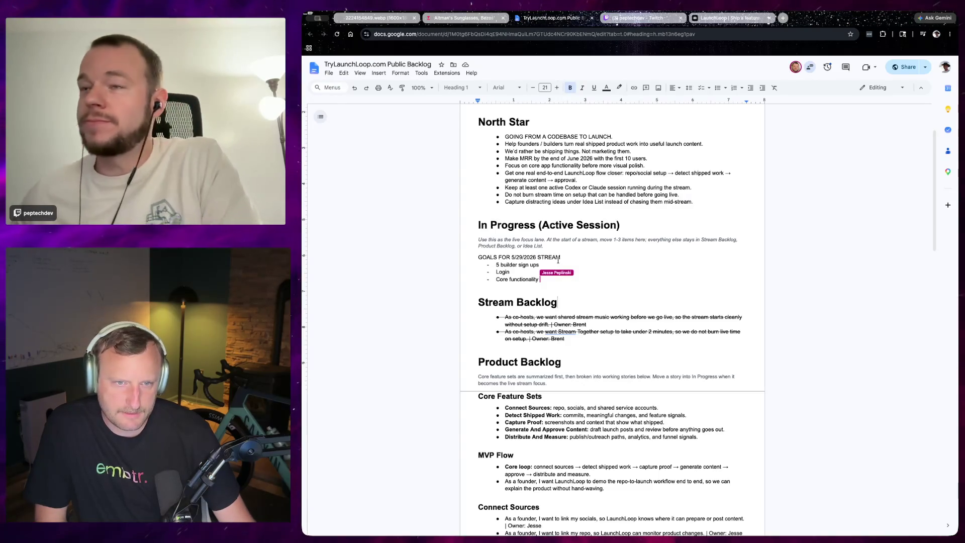
triple_click(522, 265)
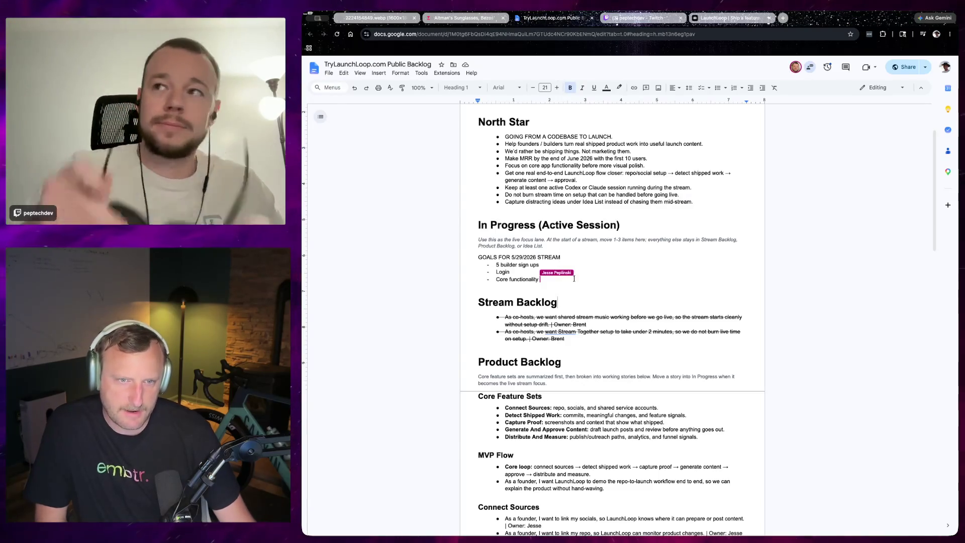
click(515, 272)
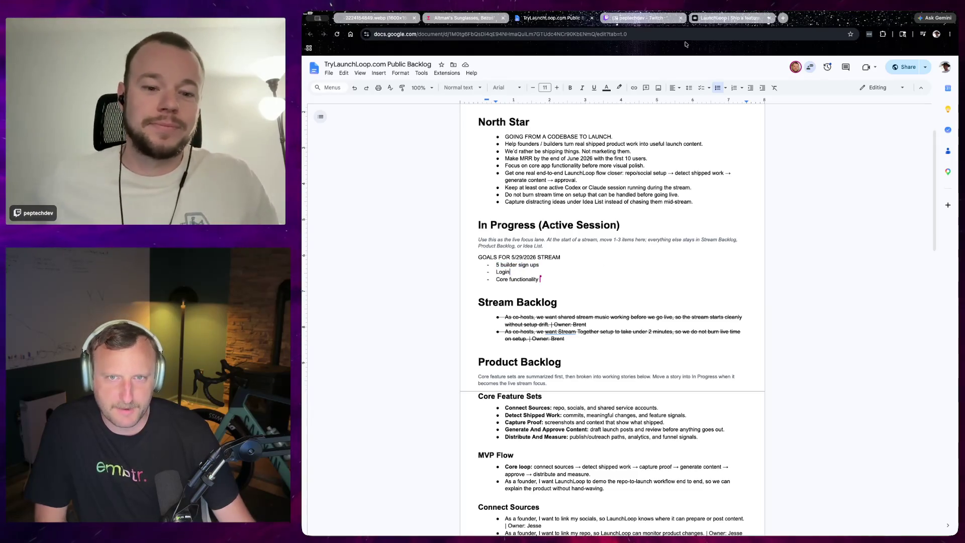
Step: Check the LaunchLoop site address in its tab and settle back on the Public Backlog doc
click(723, 17)
click(421, 36)
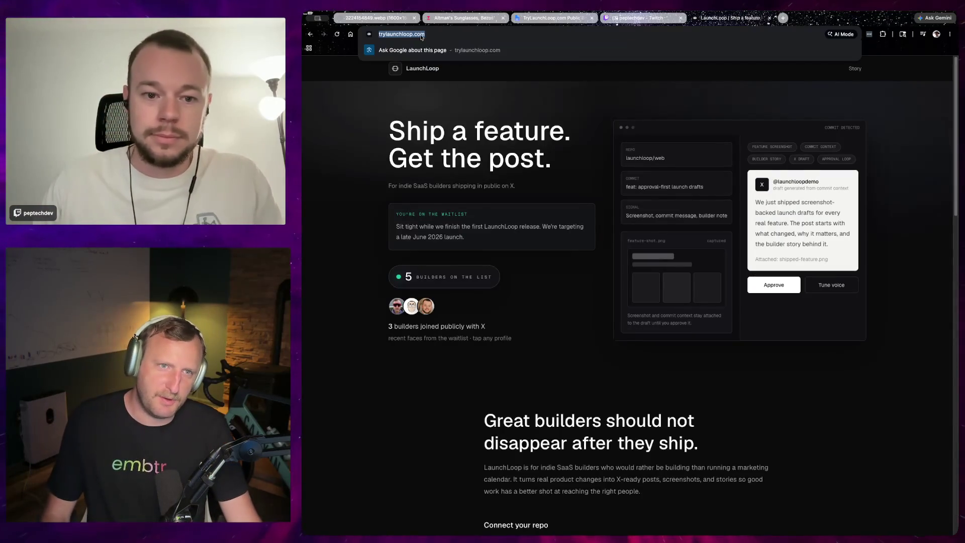
right_click(421, 36)
click(444, 103)
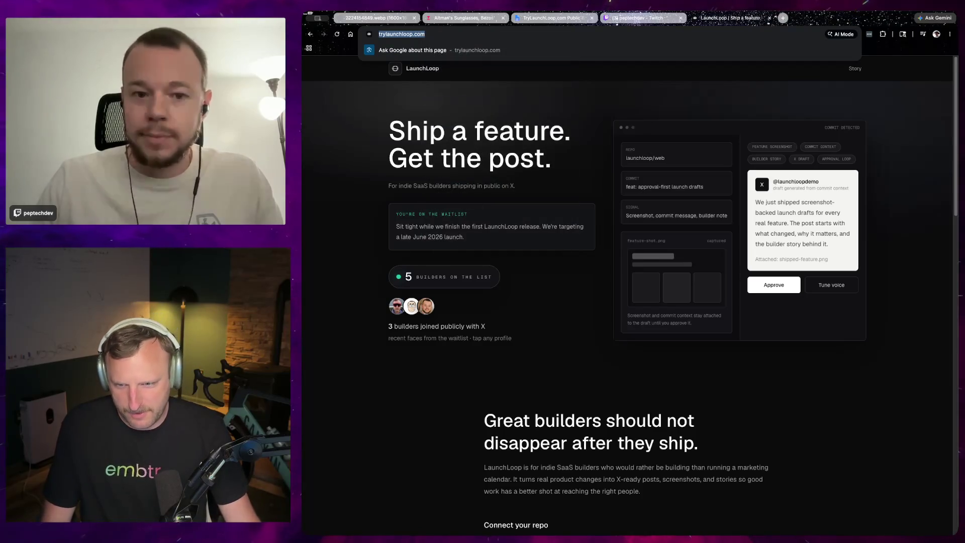
key(Escape)
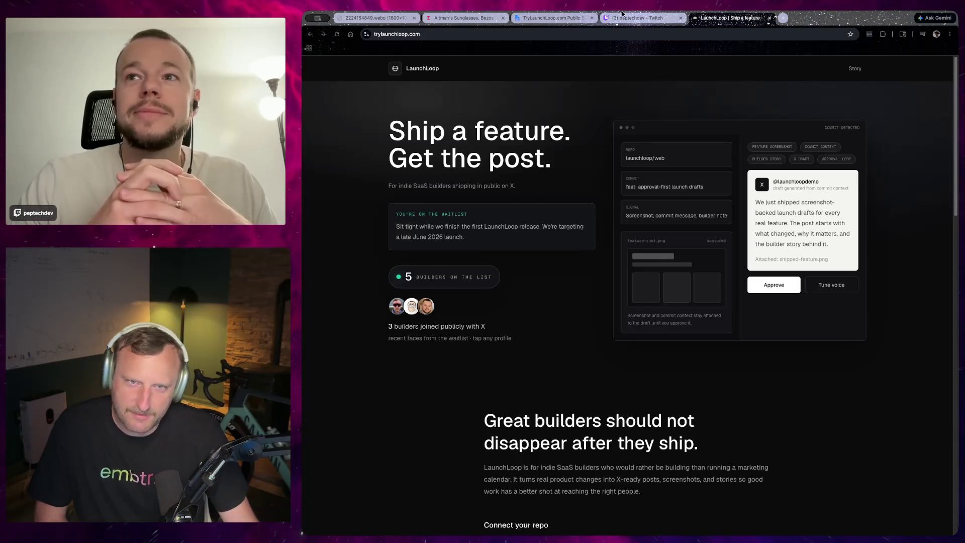
click(550, 19)
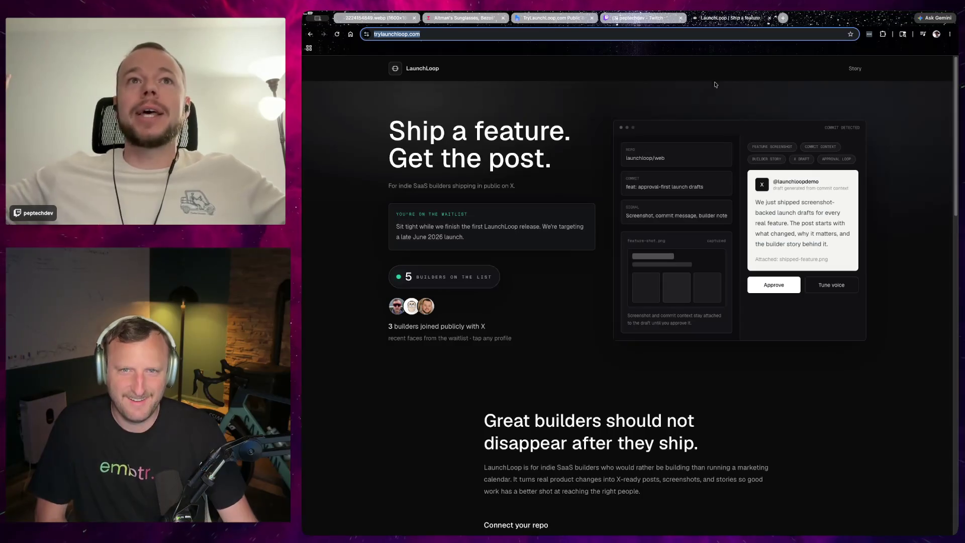
click(728, 17)
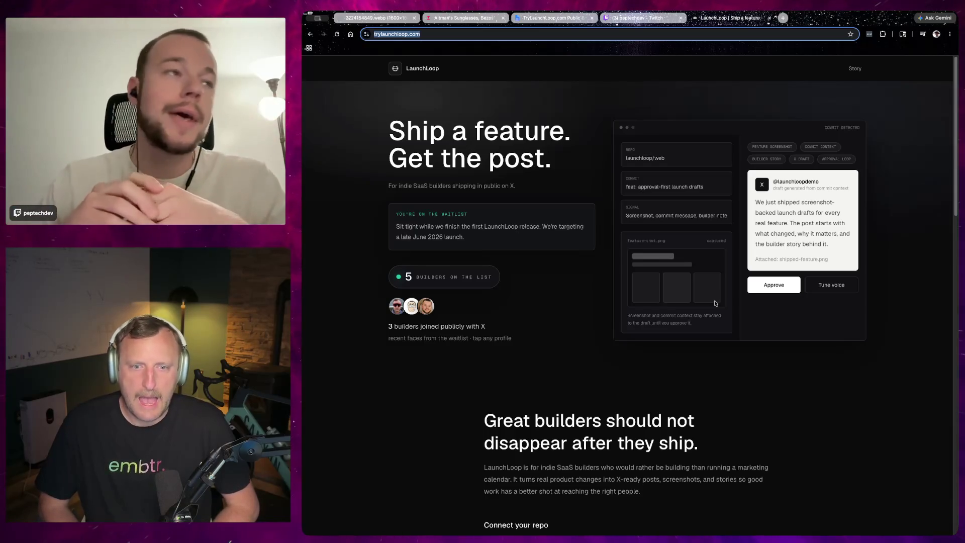
click(547, 18)
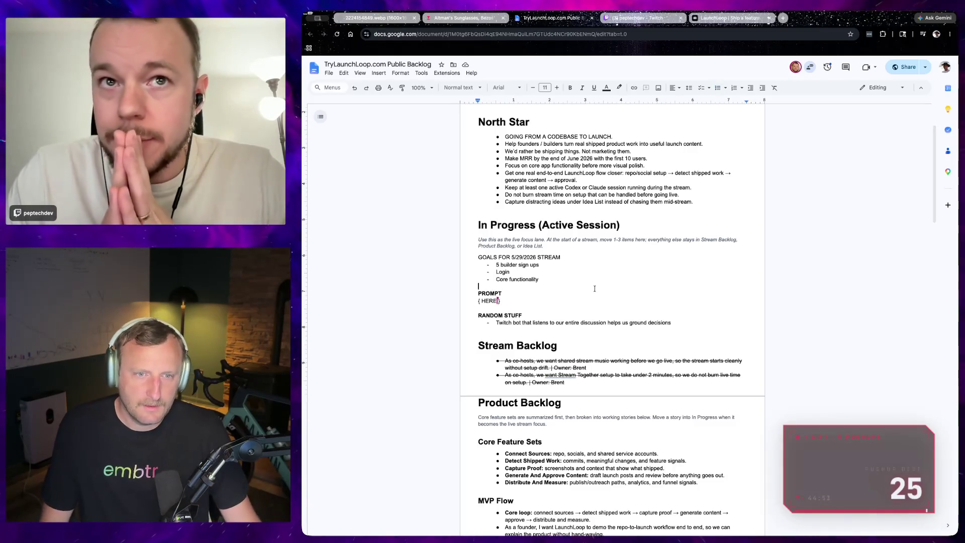
Step: Add the line "Voice - from the dev team or from the product" below Core functionality
key(Return)
key(Return)
key(Return)
text(Voice)
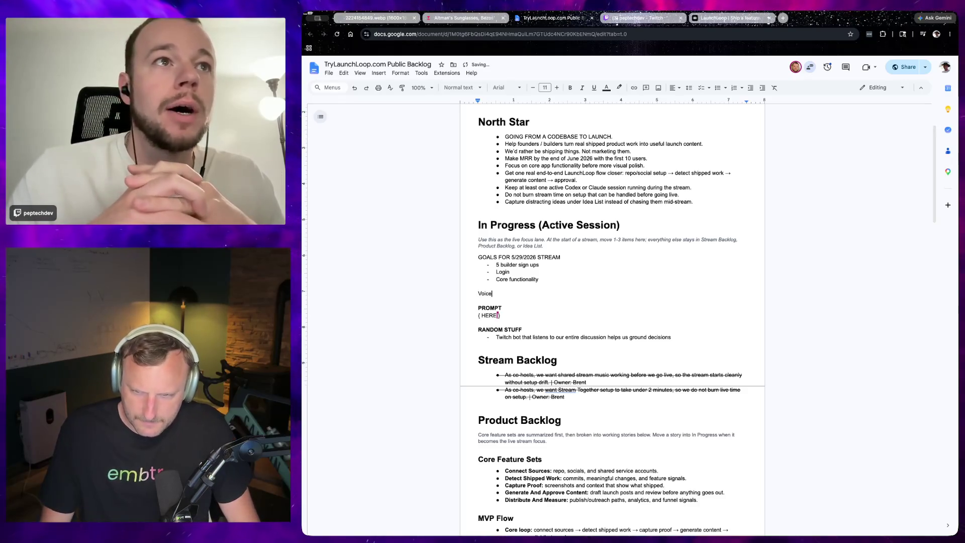
text(-)
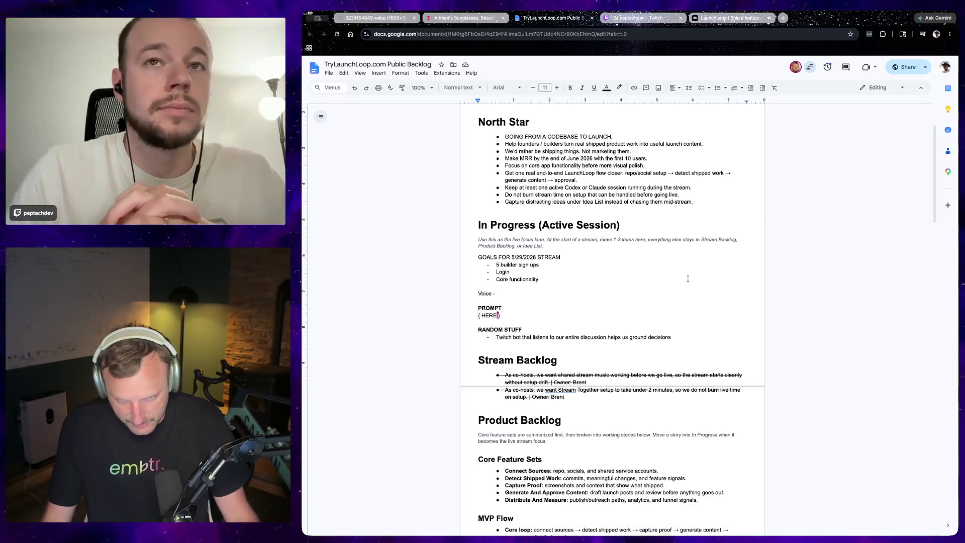
text(from the dev team or)
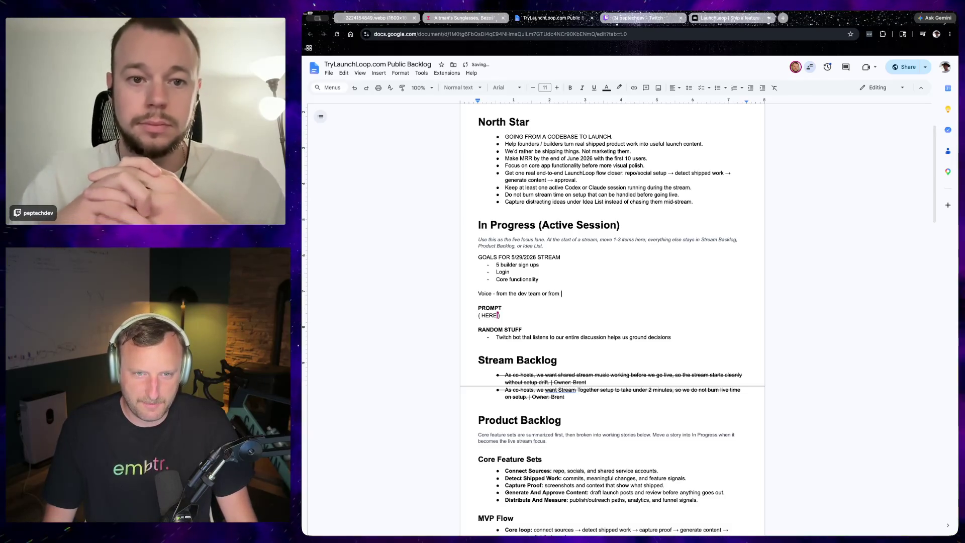
text(from the product)
key(Return)
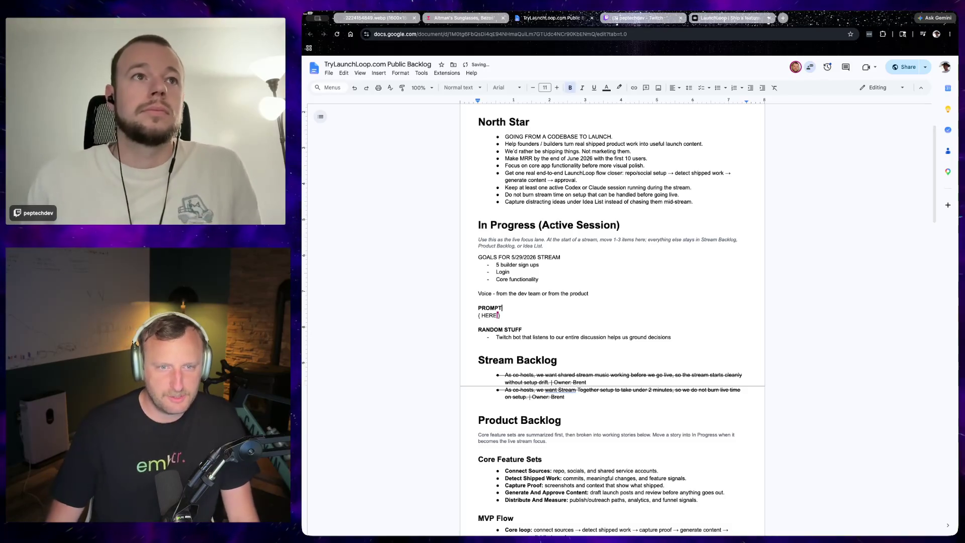
Step: Space out the How to start? section and finish the '(build in public)' voice note
key(Return)
key(Return)
key(Up)
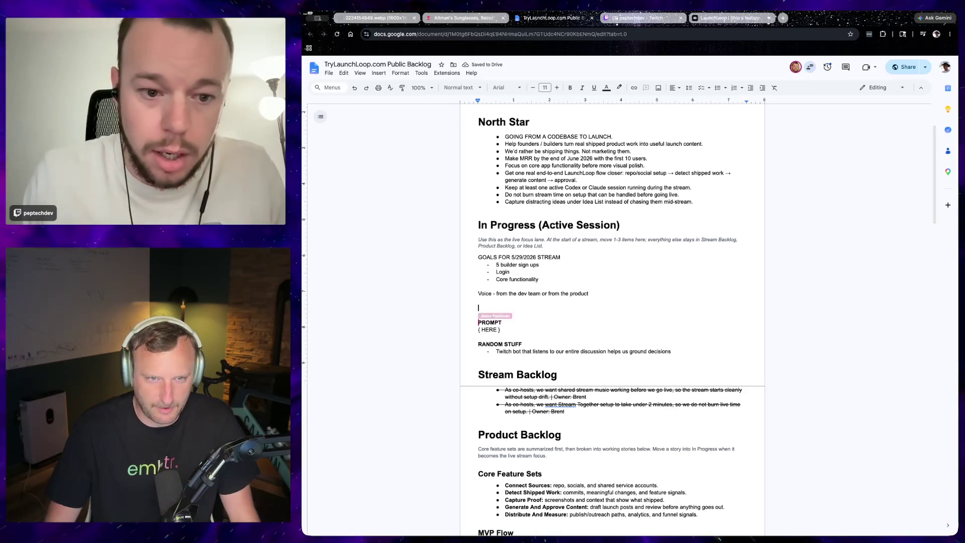
text(How to start?)
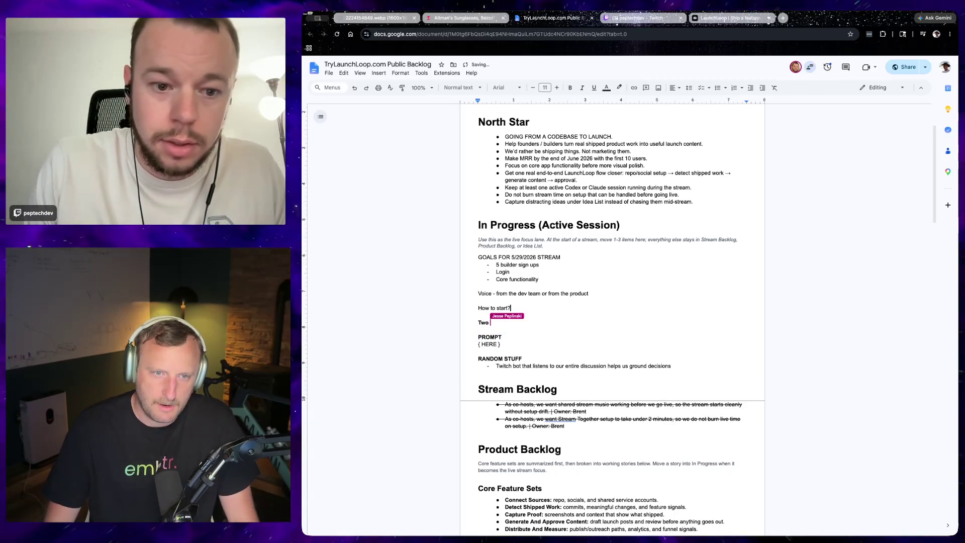
key(Return)
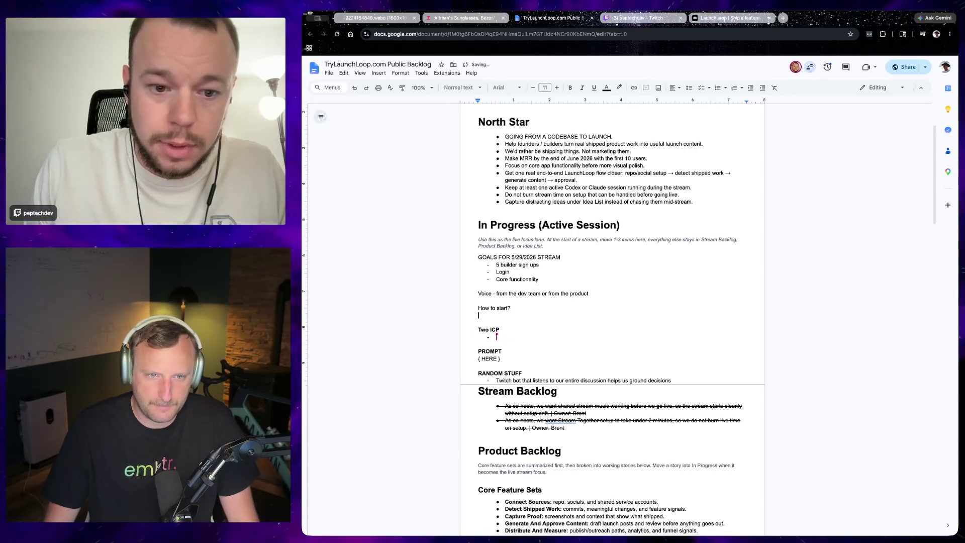
text(Voice of dev)
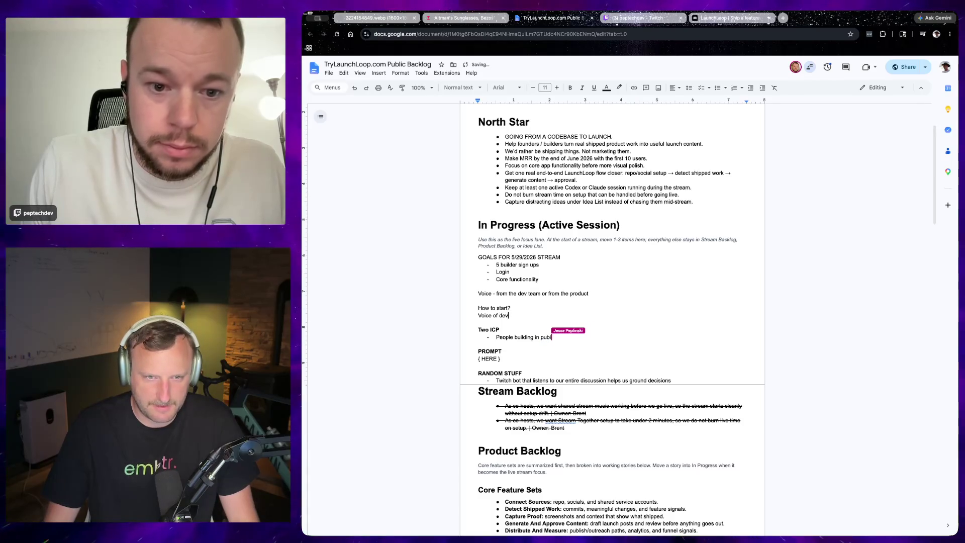
text(buil)
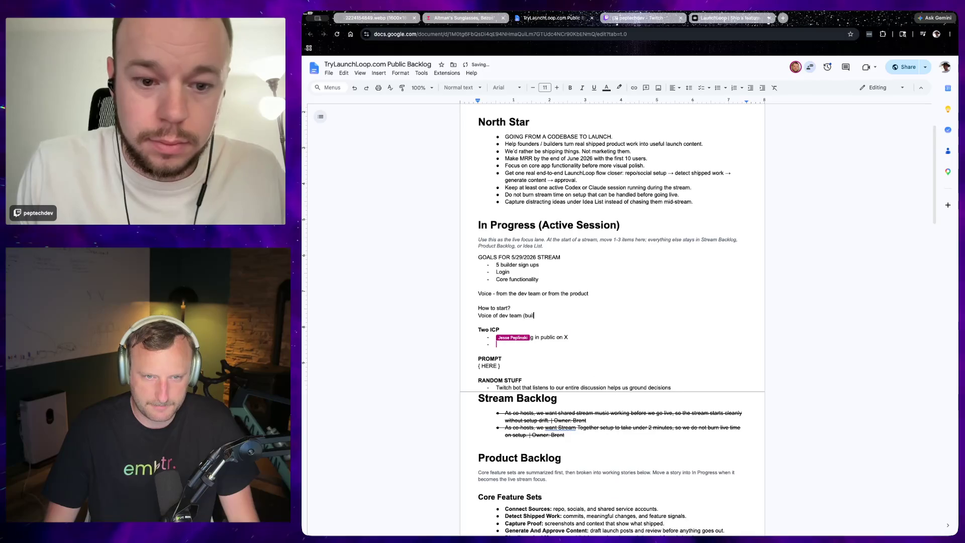
text(d in p public))
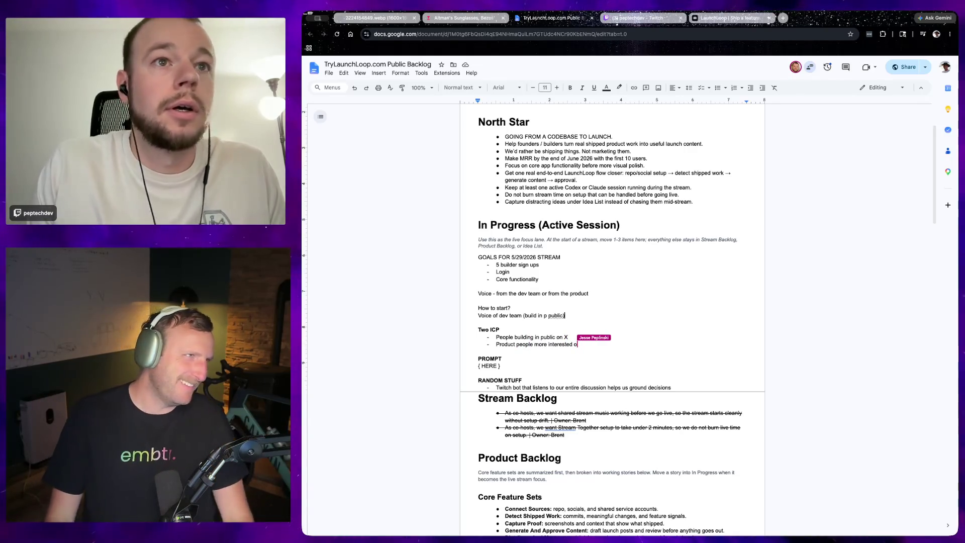
key(Return)
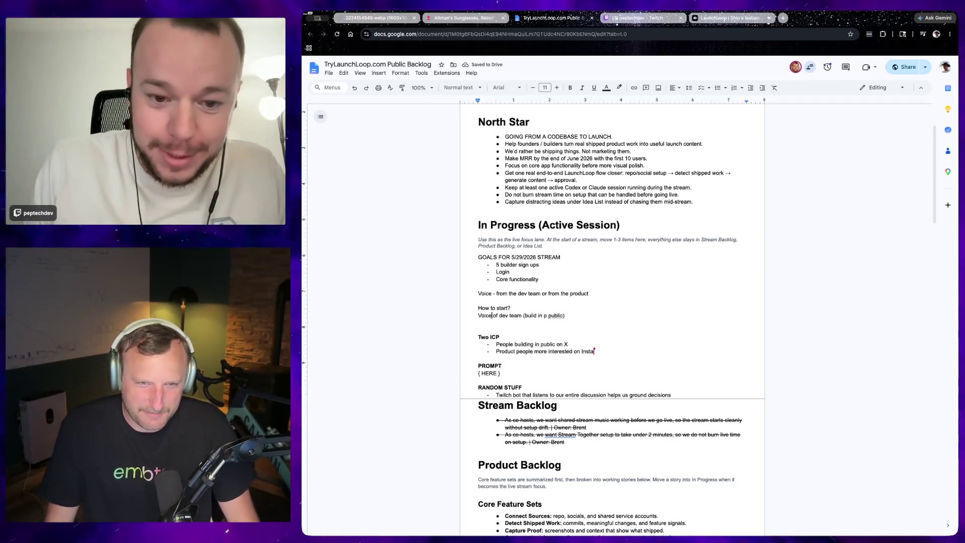
key(Right)
key(Right)
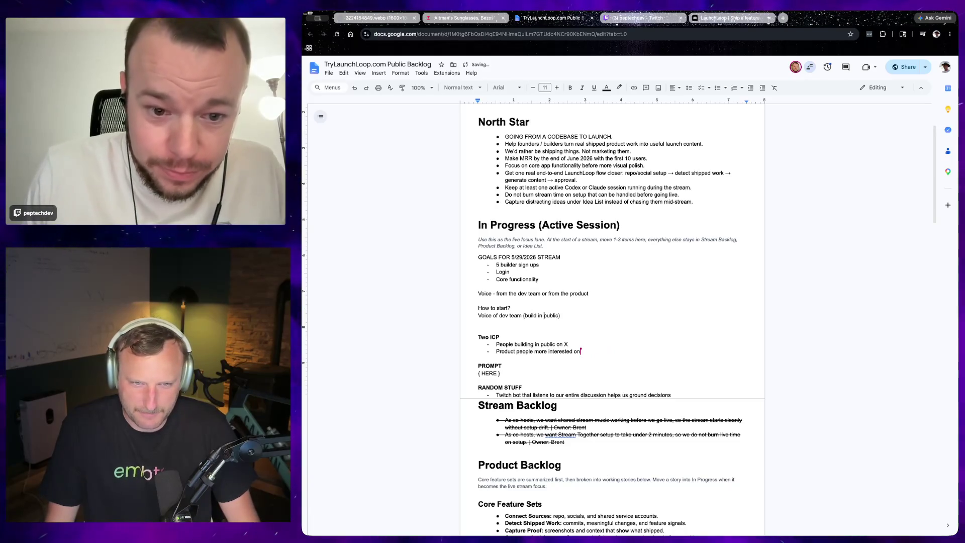
key(Down)
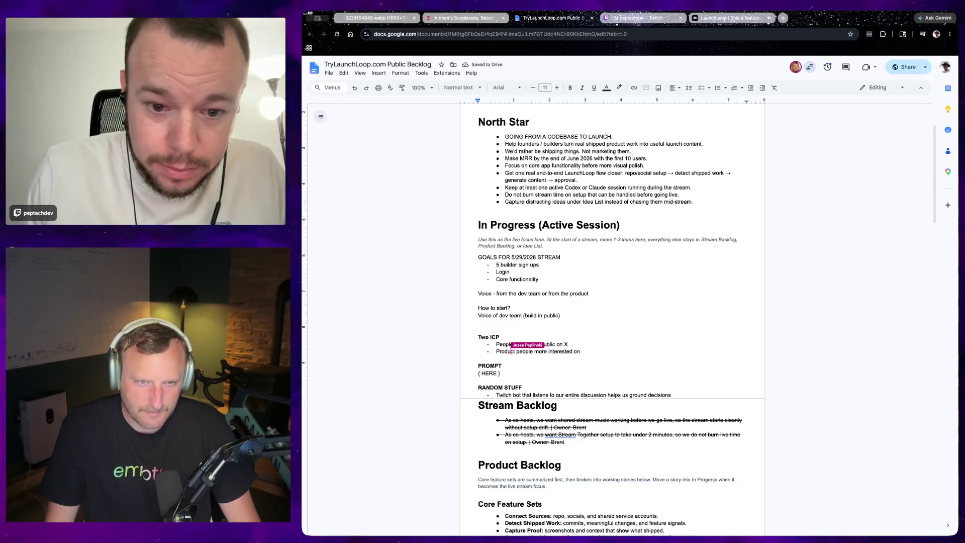
key(Return)
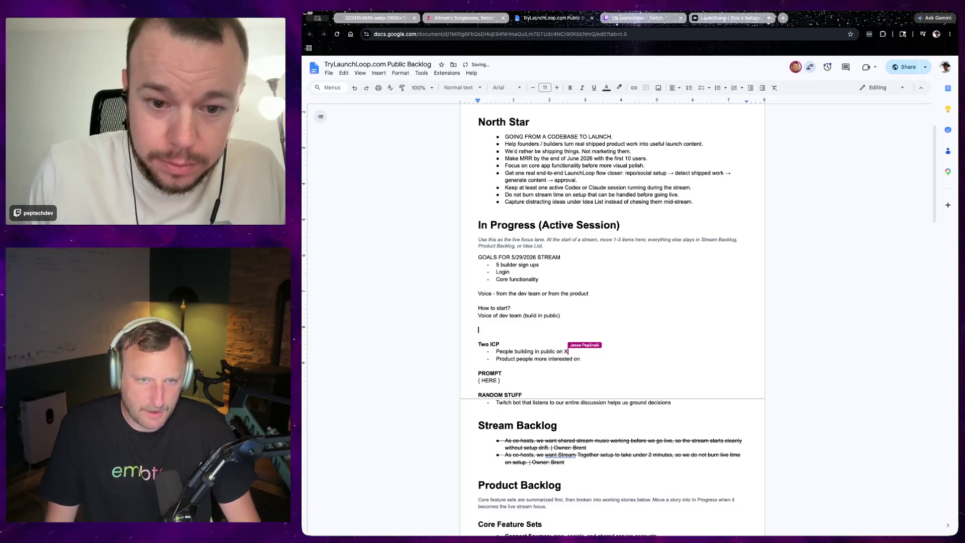
key(Return)
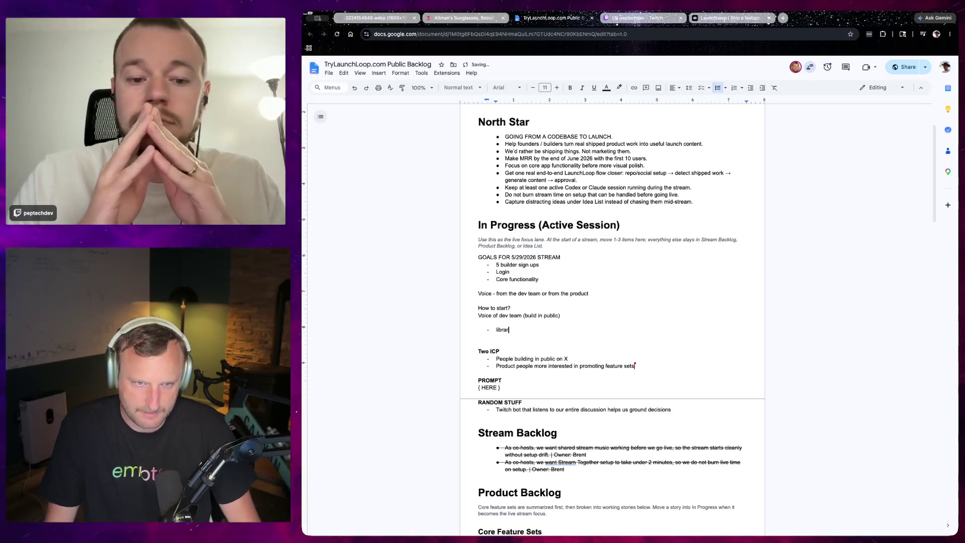
text(content)
Step: Start bullets 'Library of content' and 'Calendar that maps library entry to day of post'
key(Return)
text(Calendar that maps library entry to day of post)
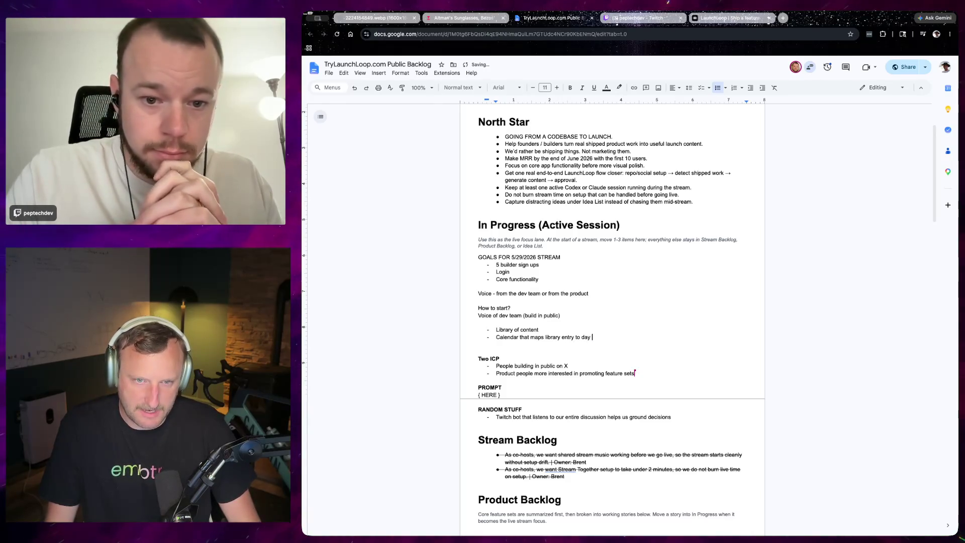
key(Return)
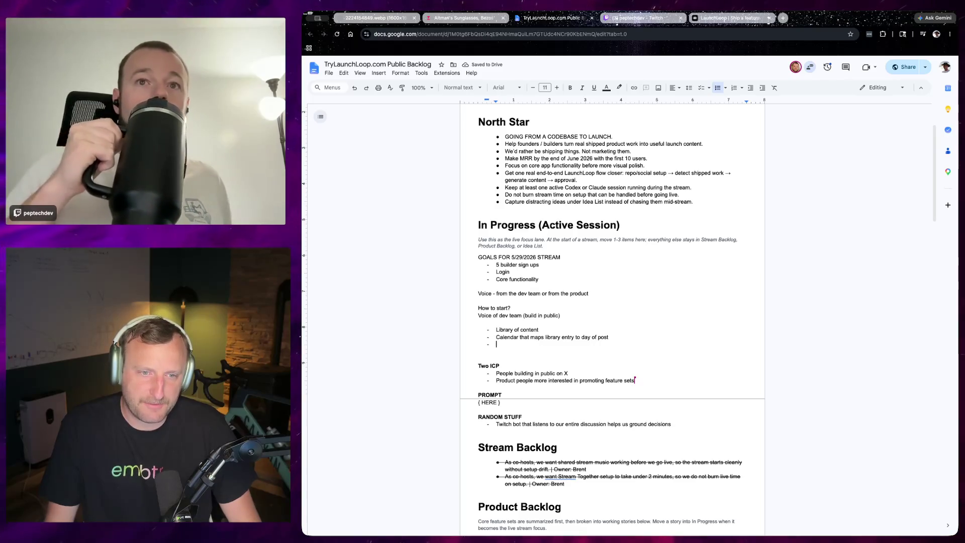
click(499, 337)
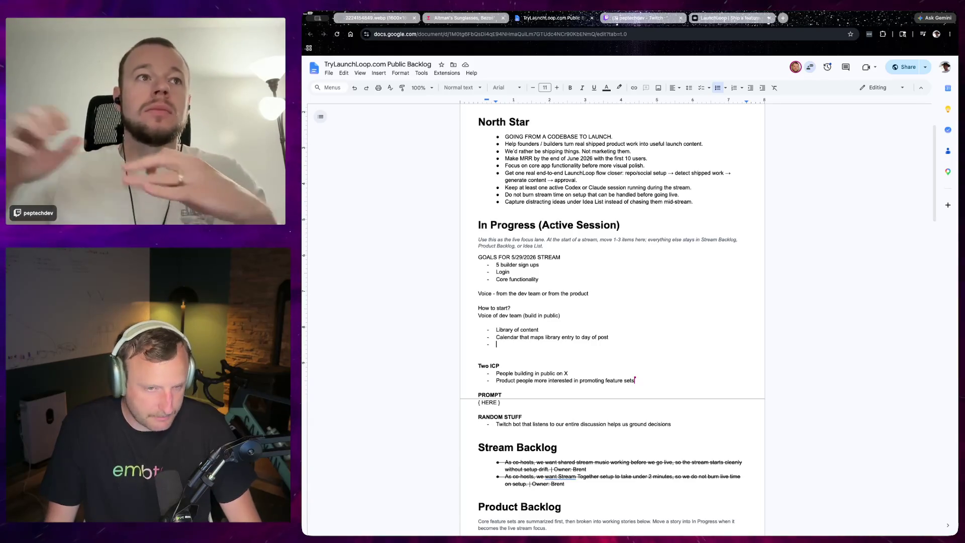
key(Down)
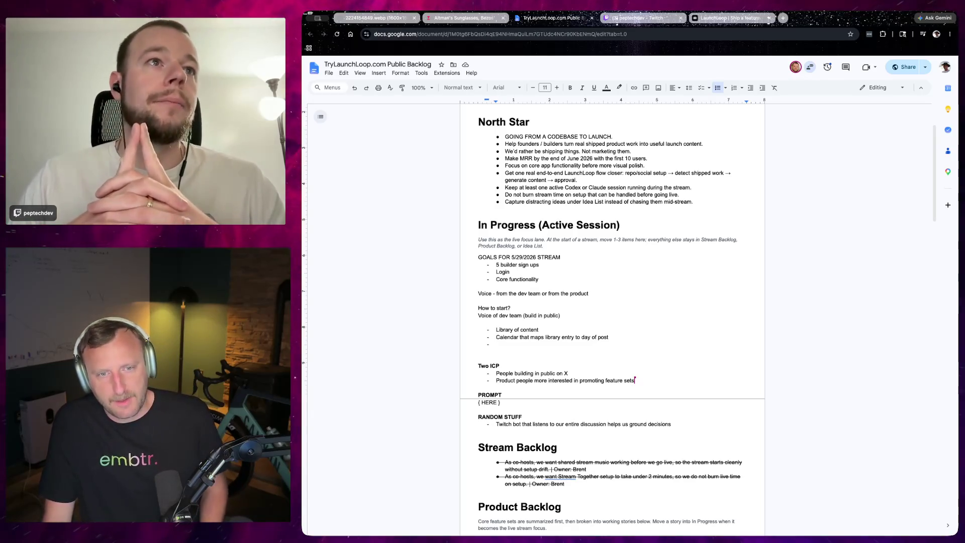
Step: Make the third bullet read 'timeline:' and begin a nested sub-bullet under it
key(Down)
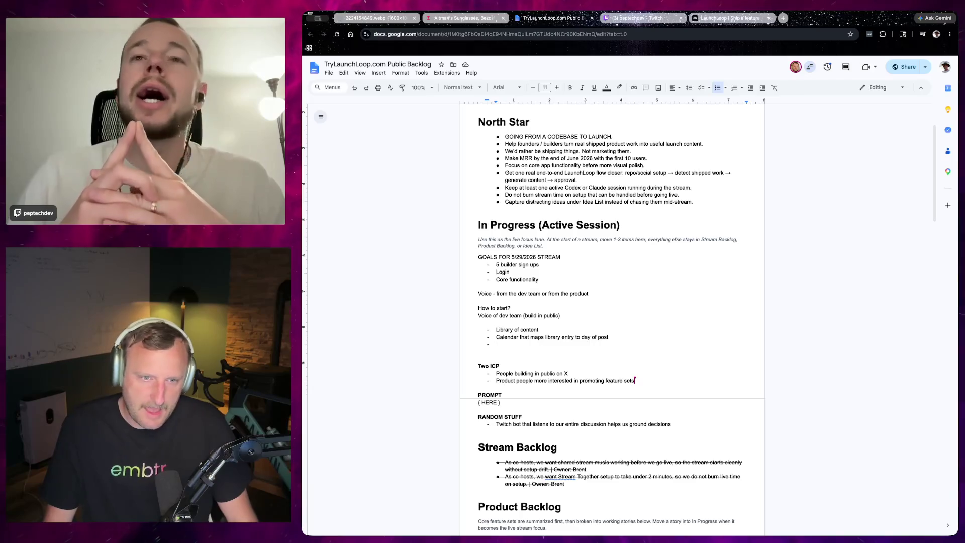
text(Commit c)
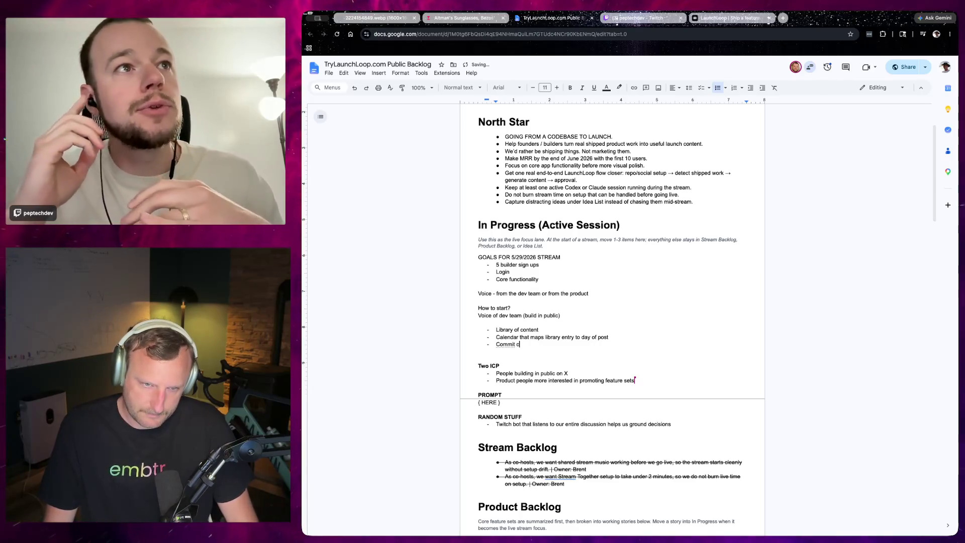
text(omes in and)
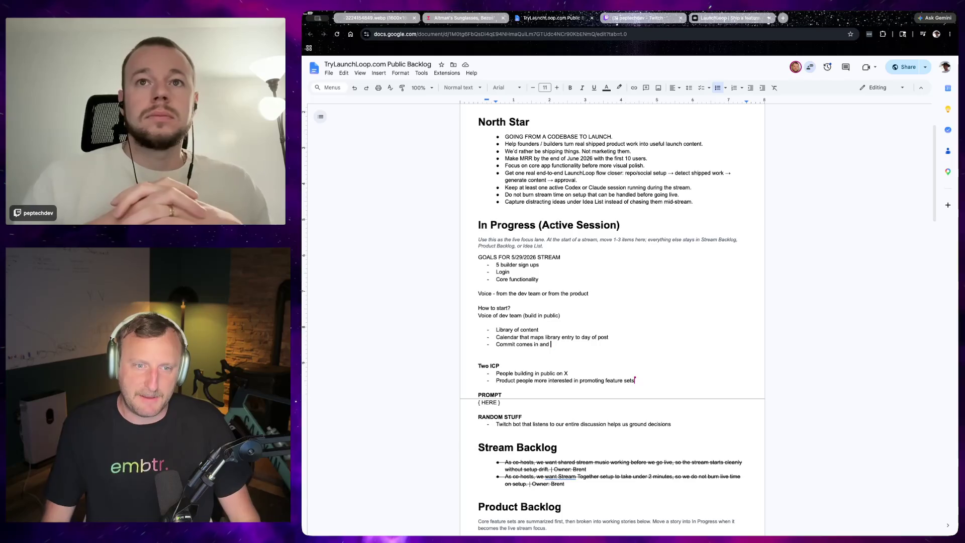
key(Up)
key(Up)
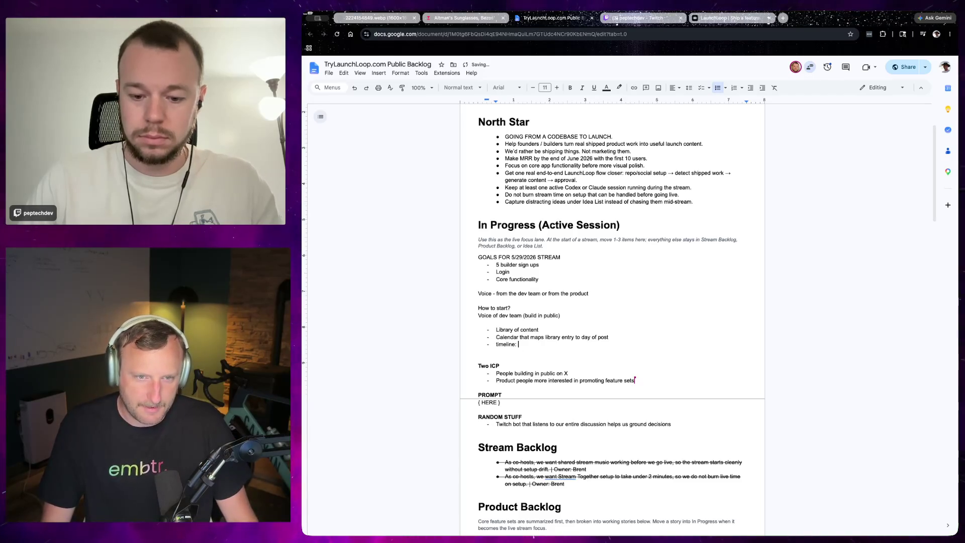
key(Return)
key(Tab)
text(co)
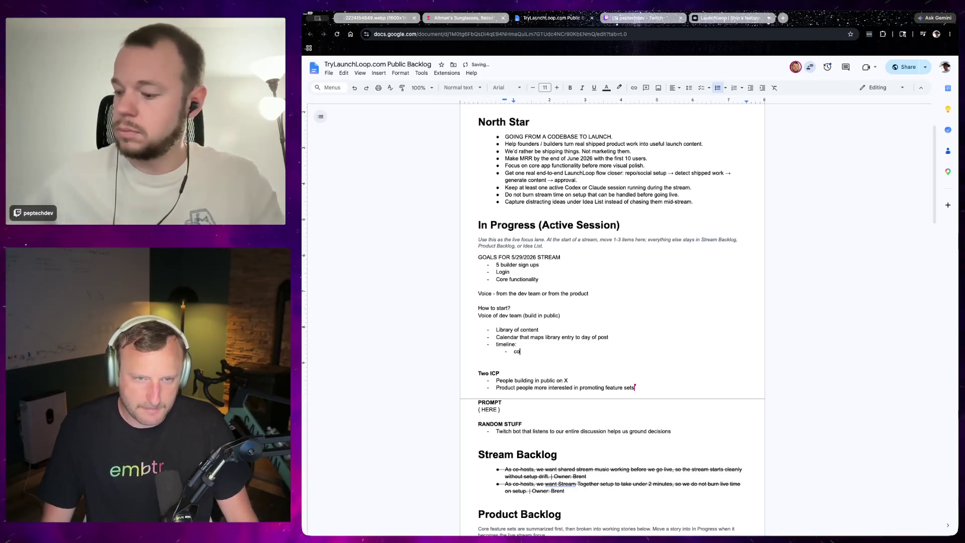
text(mmit comes in)
Step: List timeline sub-steps: commit comes in, worth content, library entry created, placed on calendar; drop the 'If that' line
key(Return)
text(Deemed that its worth creating content for)
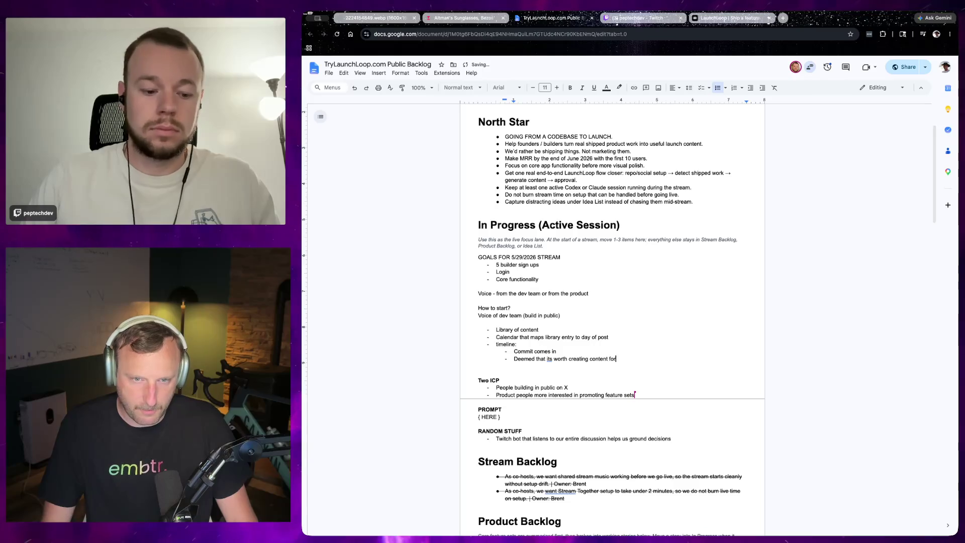
key(Return)
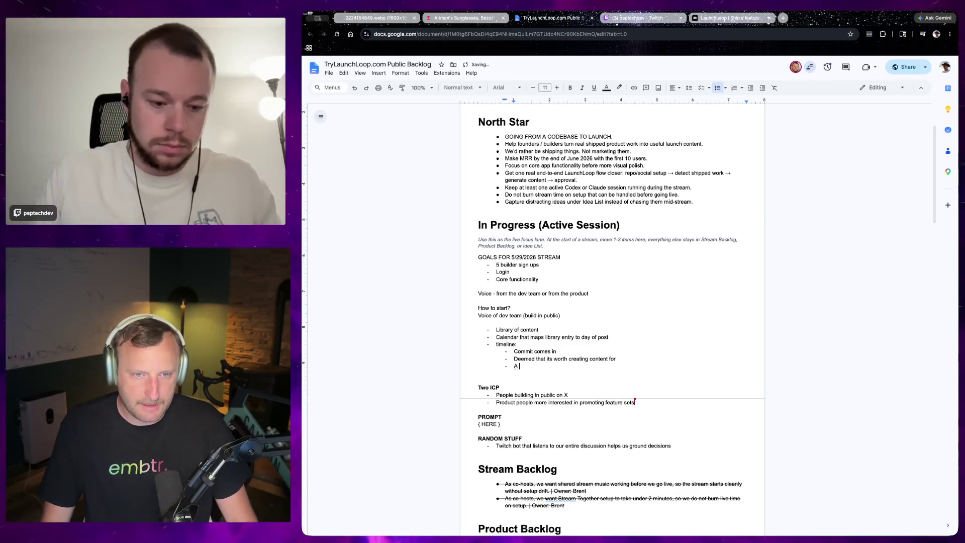
text(library e)
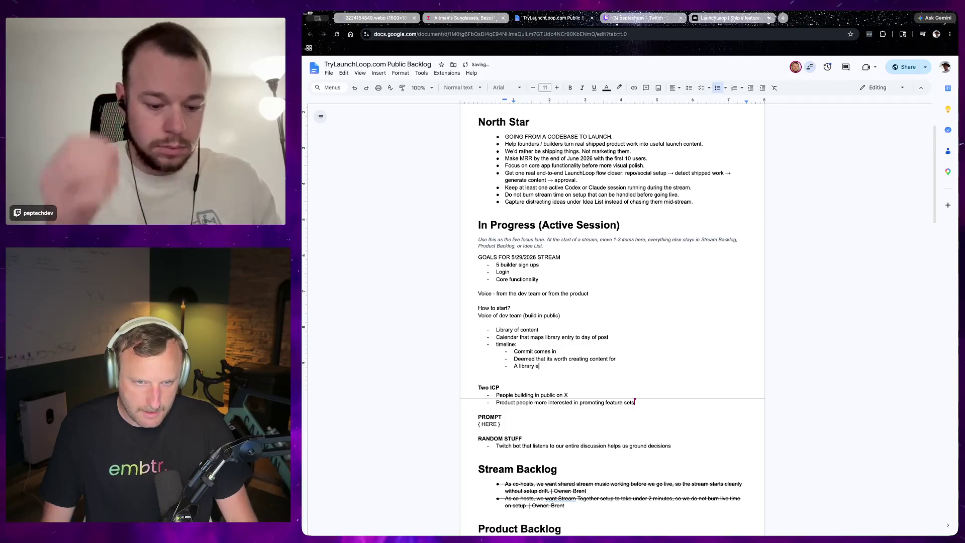
text(ntry is created)
key(Return)
text(Based on the)
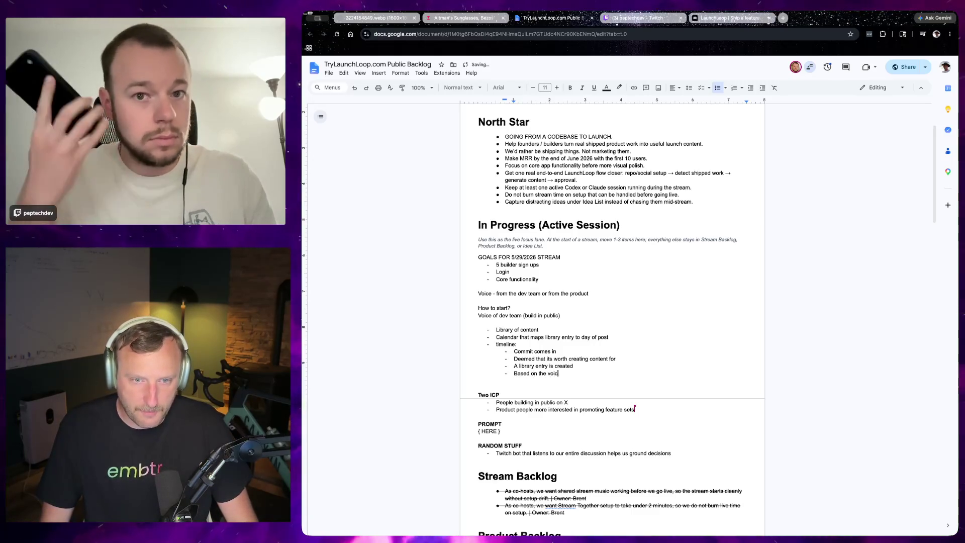
text(voice/ )
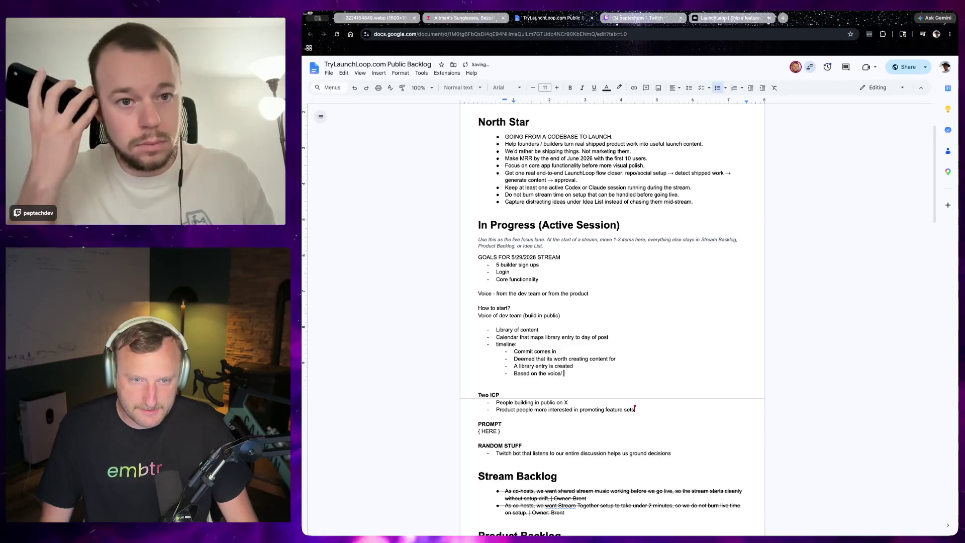
text(direction of t)
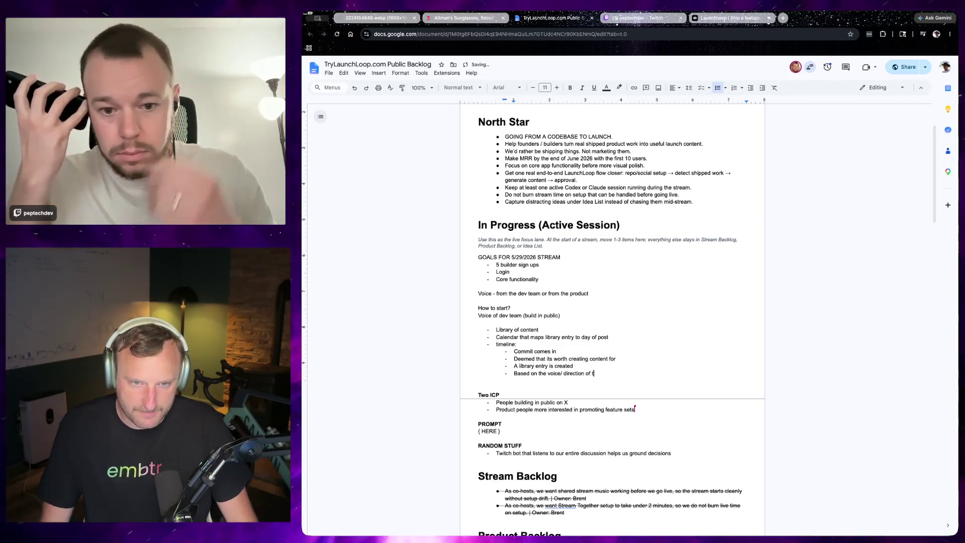
text(he user, t)
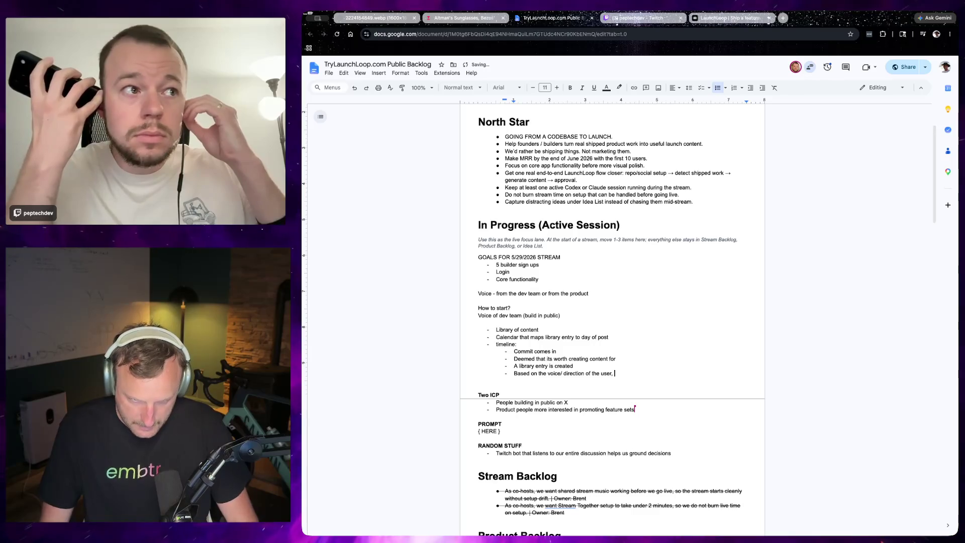
text(hat)
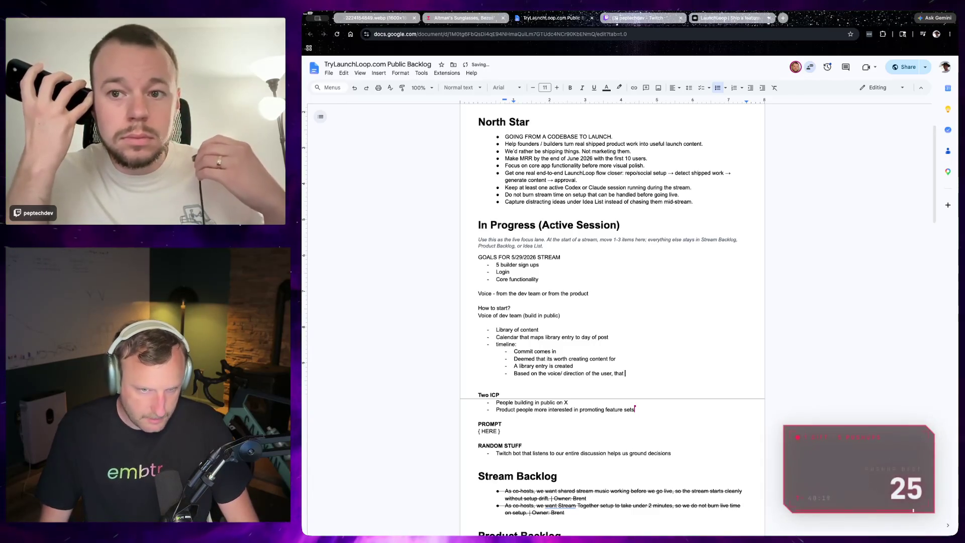
text( entr)
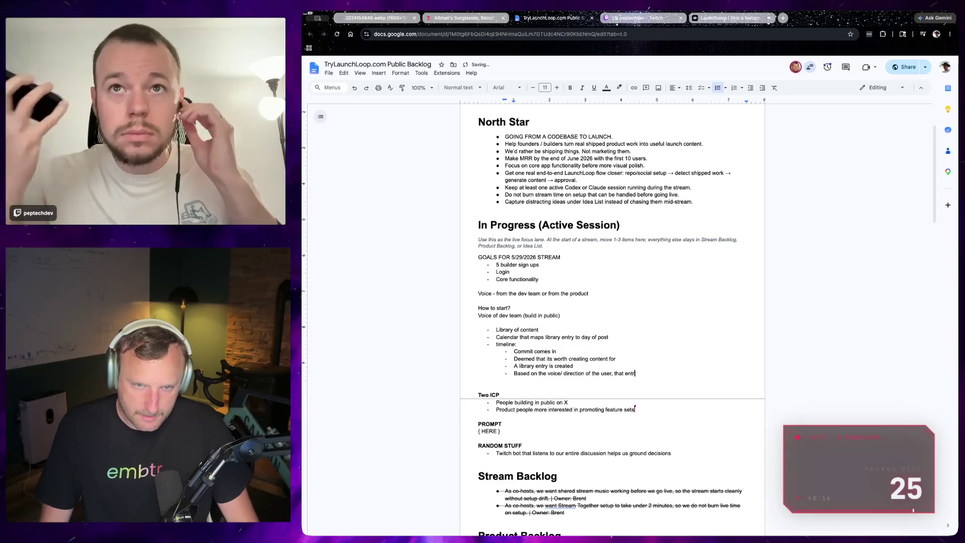
text(y is placed on the calendar)
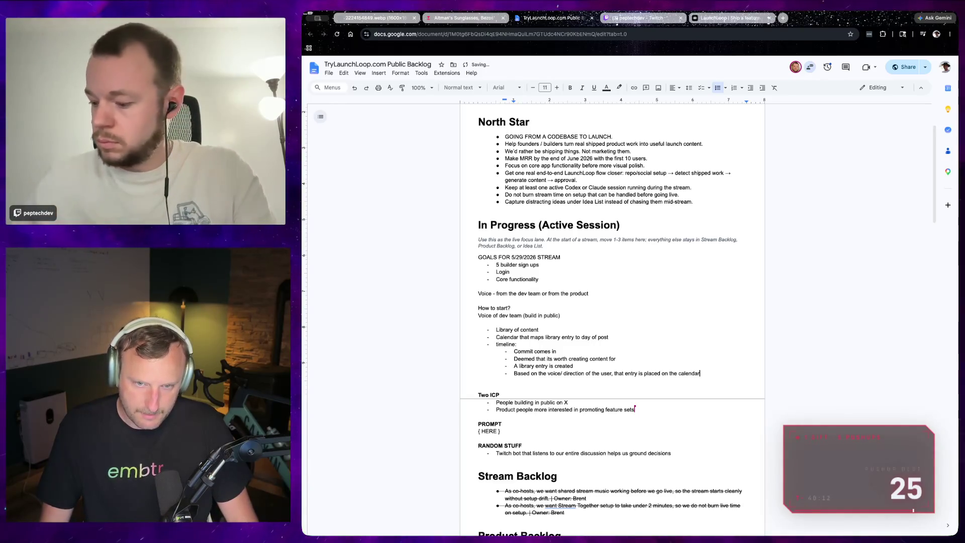
text( to post)
key(Return)
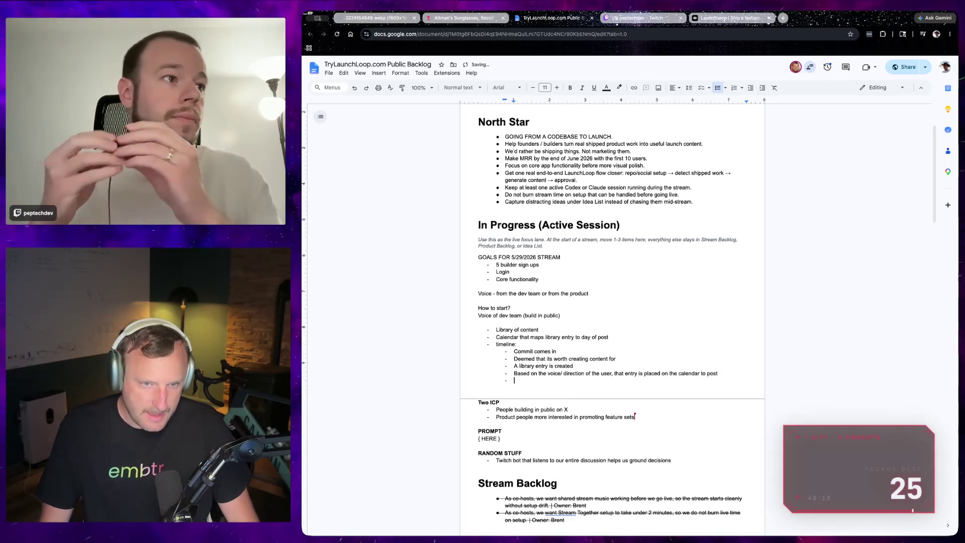
text(If)
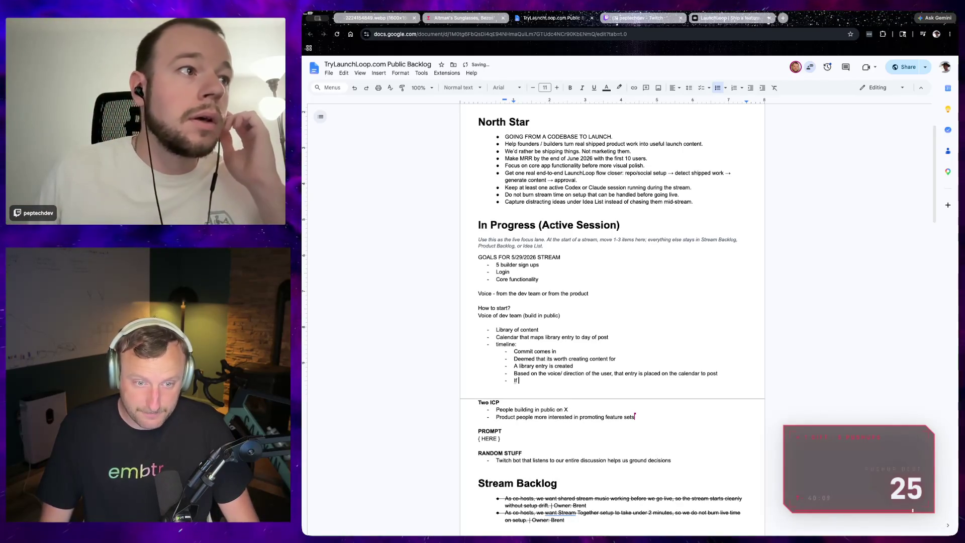
text( that)
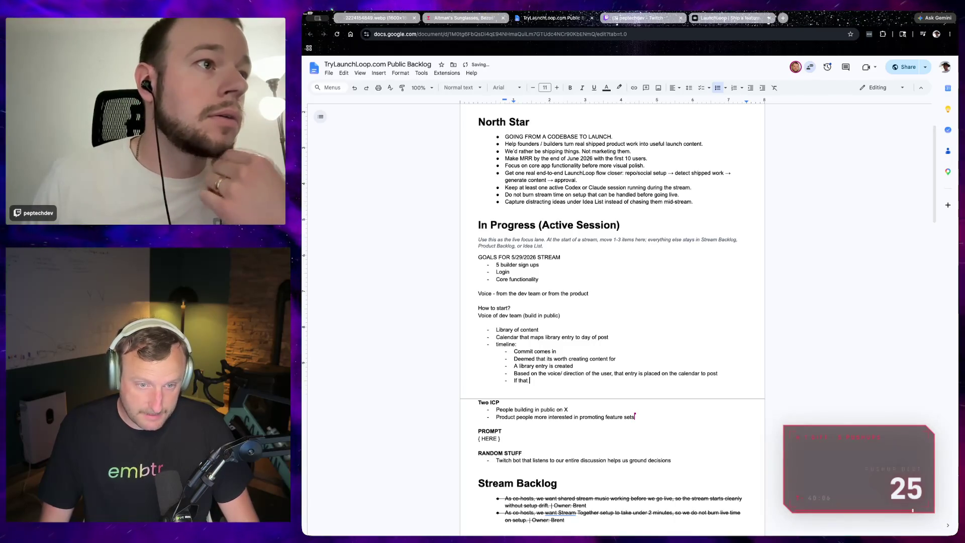
key(BackSpace)
key(BackSpace)
key(BackSpace)
key(BackSpace)
key(BackSpace)
key(BackSpace)
key(BackSpace)
key(BackSpace)
key(BackSpace)
key(BackSpace)
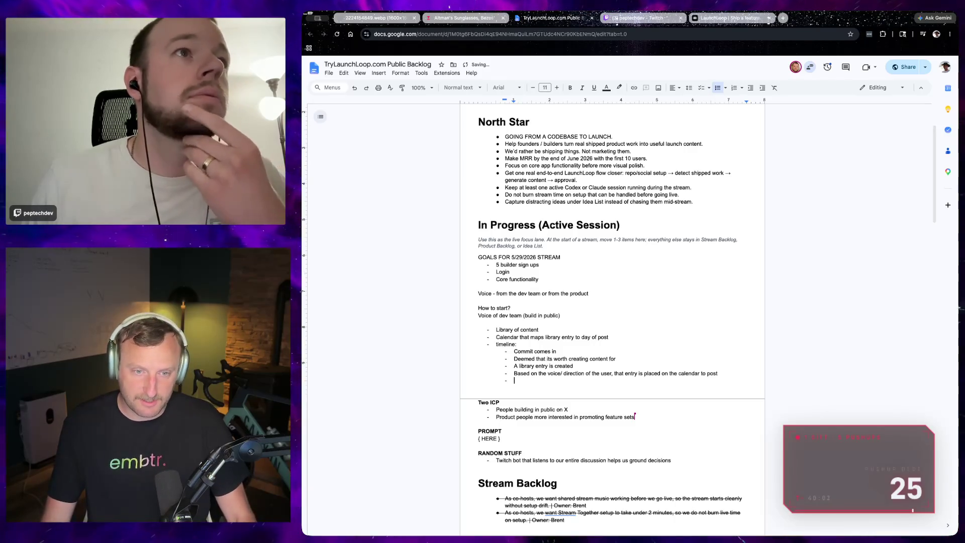
key(Return)
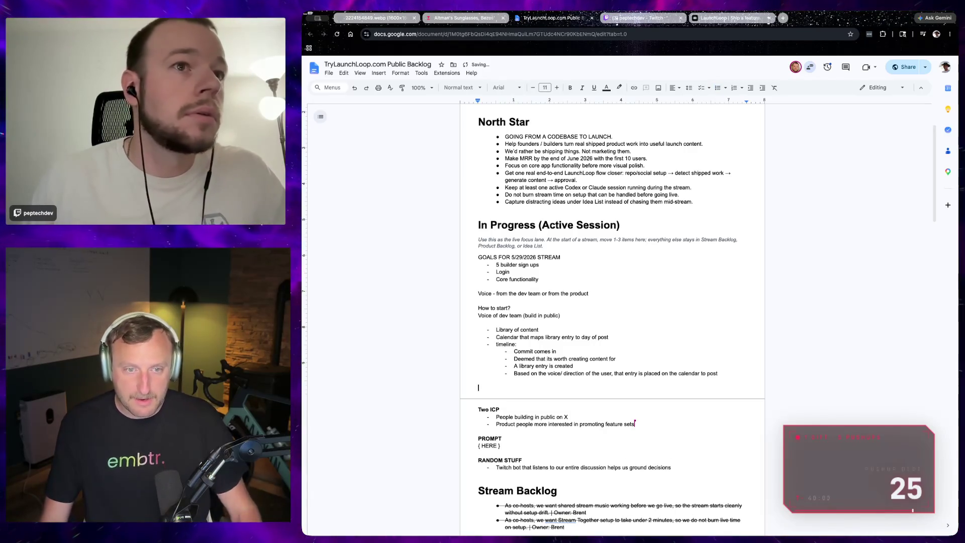
text(- )
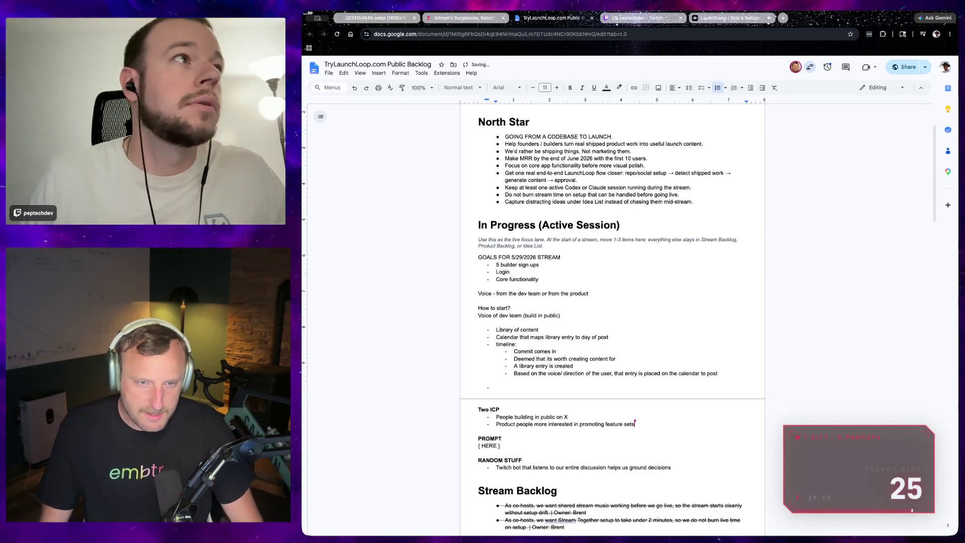
text(ato poster)
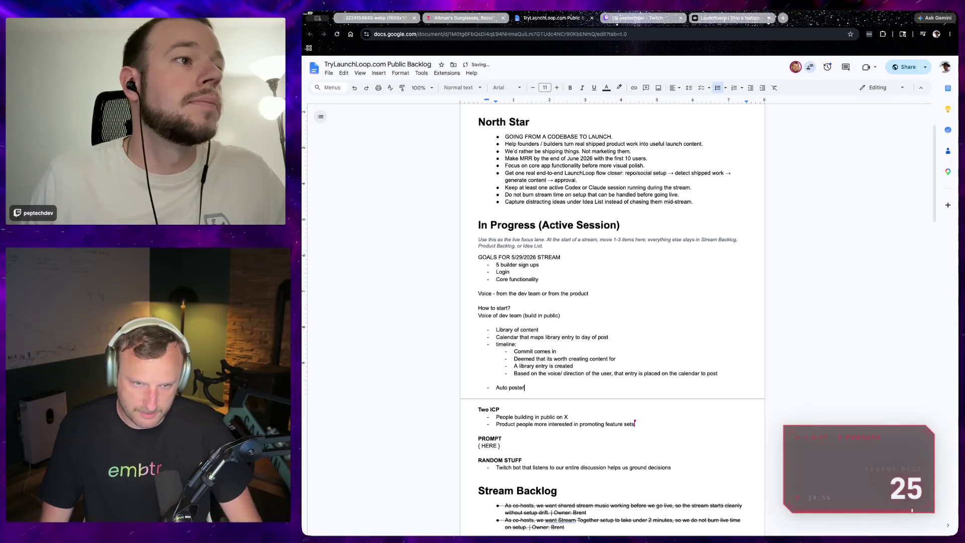
Step: Add 'Auto poster' with sub-points: loop over calendar, spot today's post, post on connected socials
key(Return)
key(Tab)
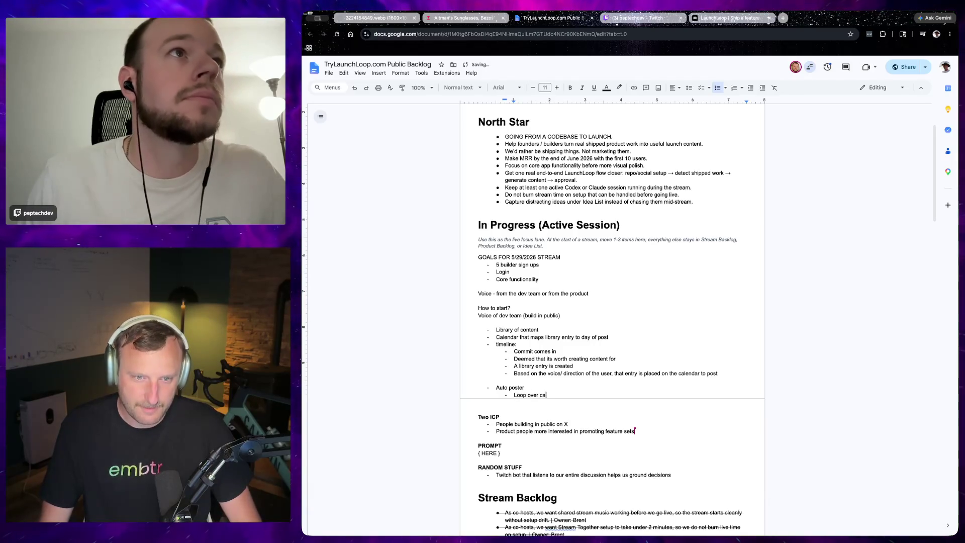
key(Return)
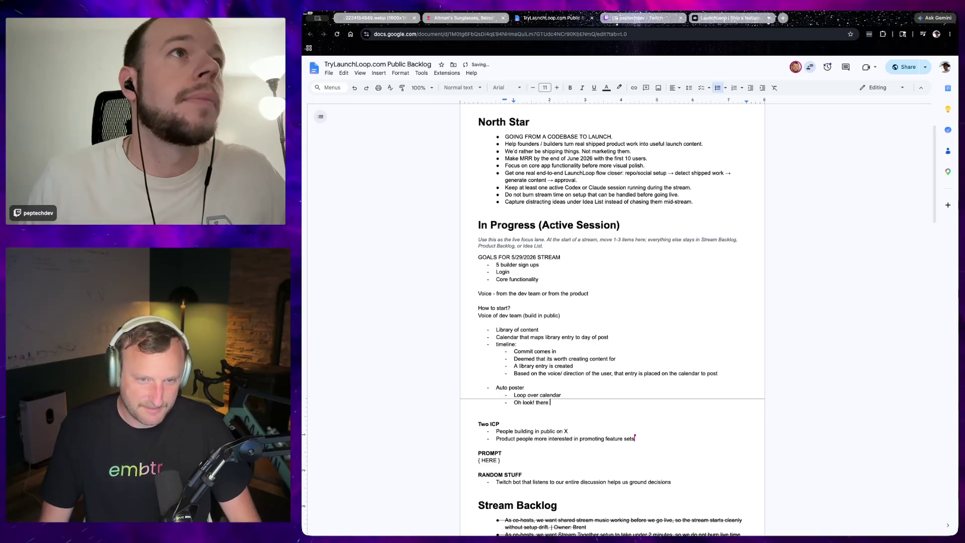
text('s a post for today)
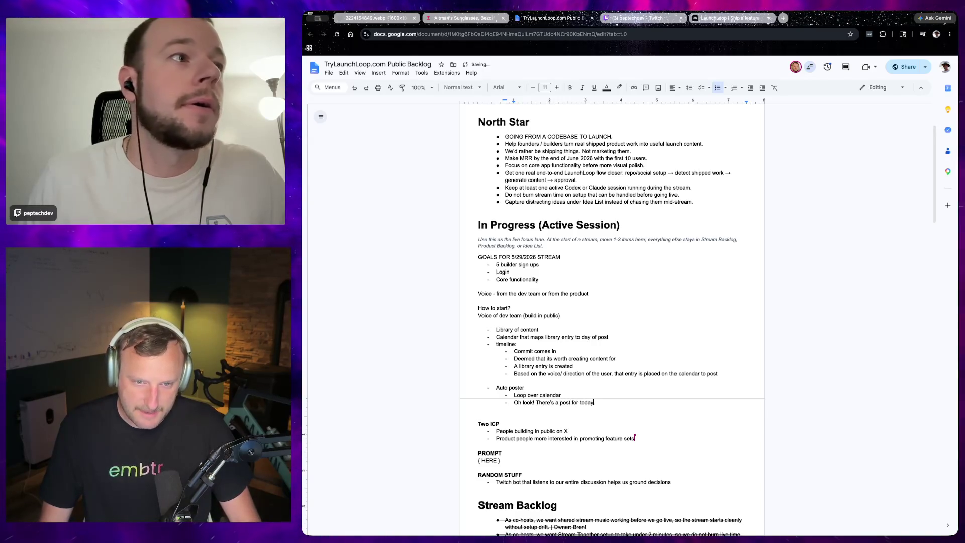
key(Return)
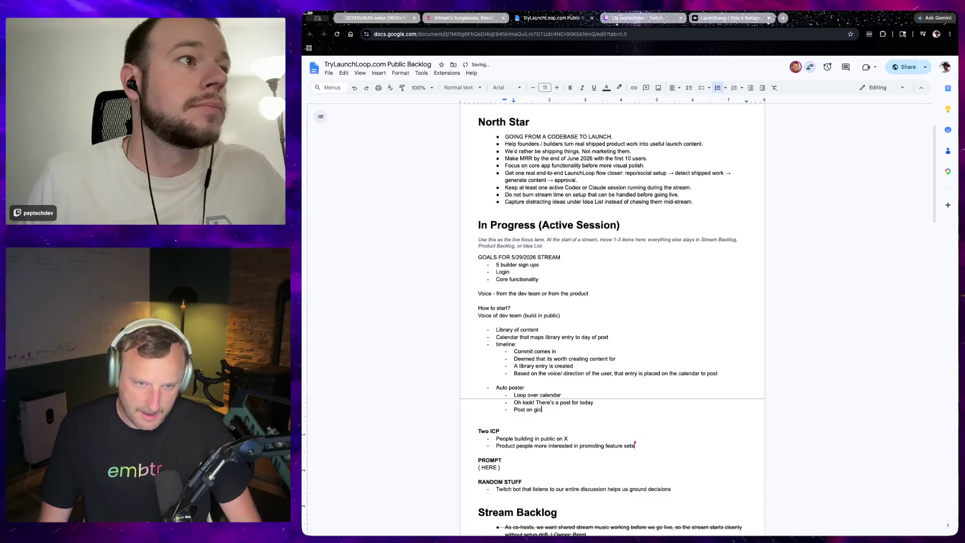
text(i)
key(BackSpace)
key(BackSpace)
text(contec)
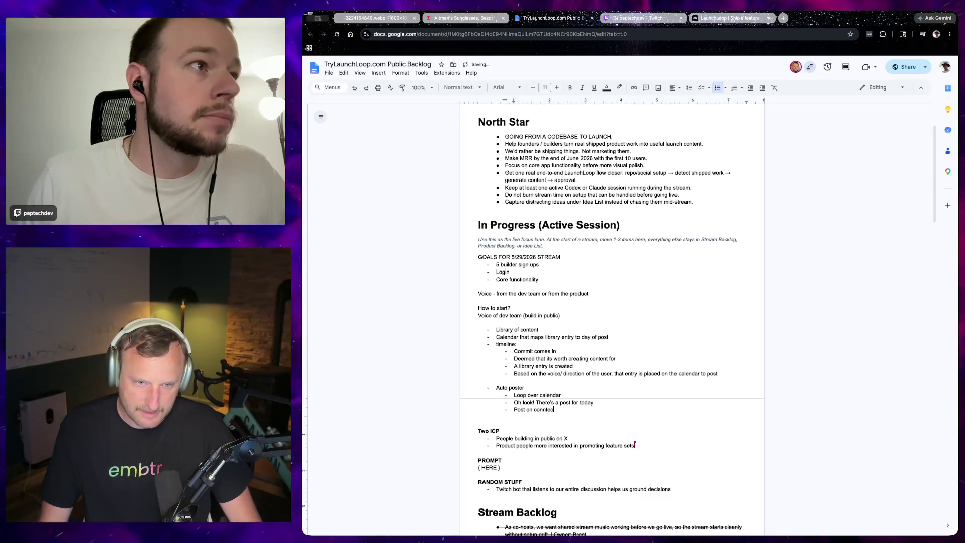
key(BackSpace)
key(BackSpace)
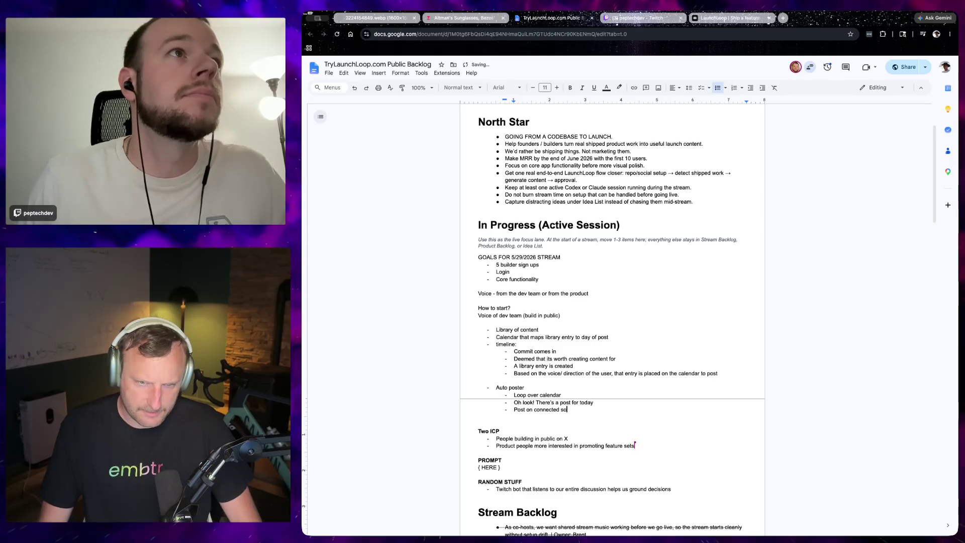
key(Return)
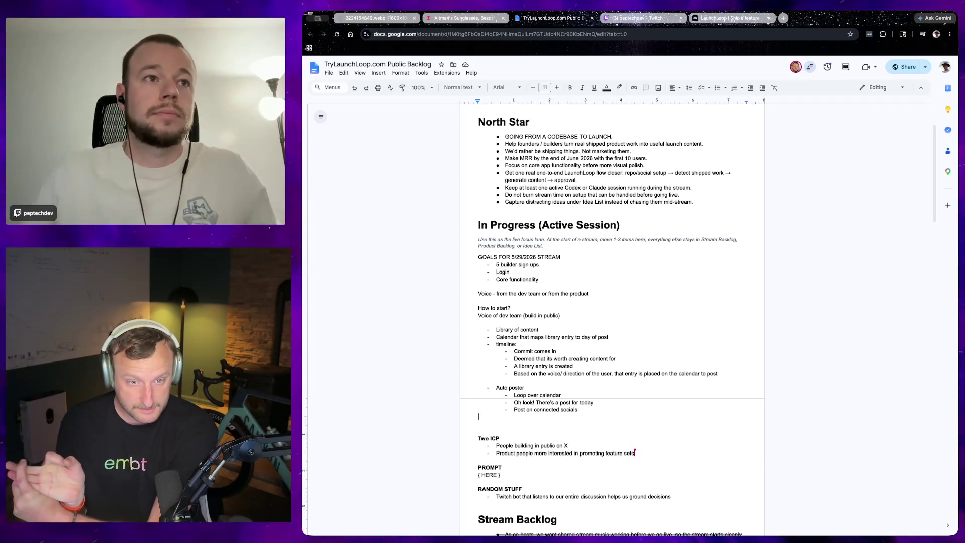
text(-)
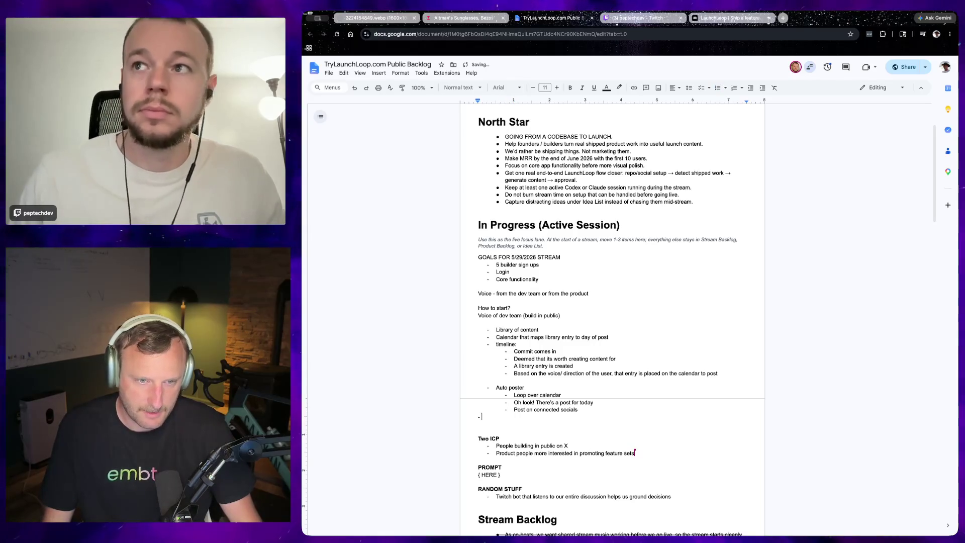
Step: Add a top-level 'Post scheduler' bullet noting next week's content tailored for the austin tx SXSW event
key(BackSpace)
text(- )
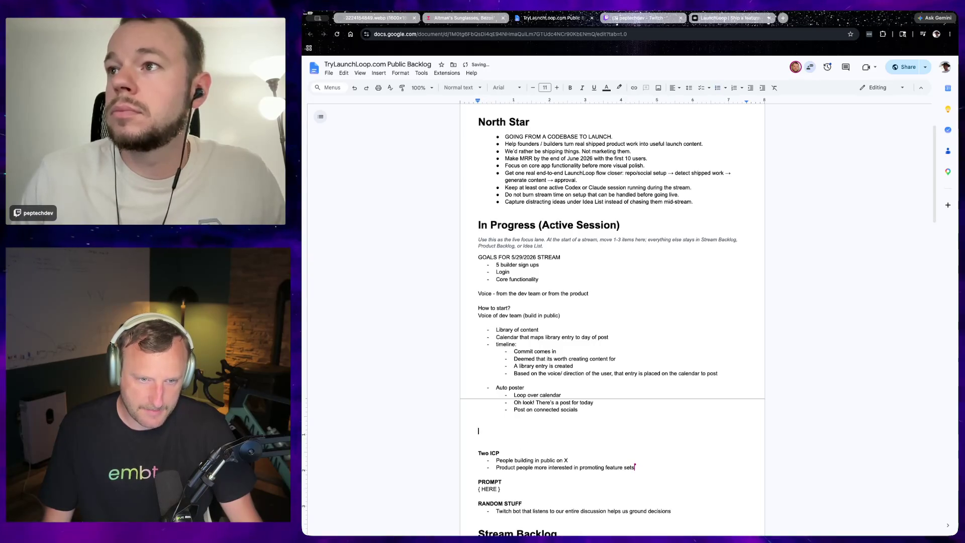
text(-)
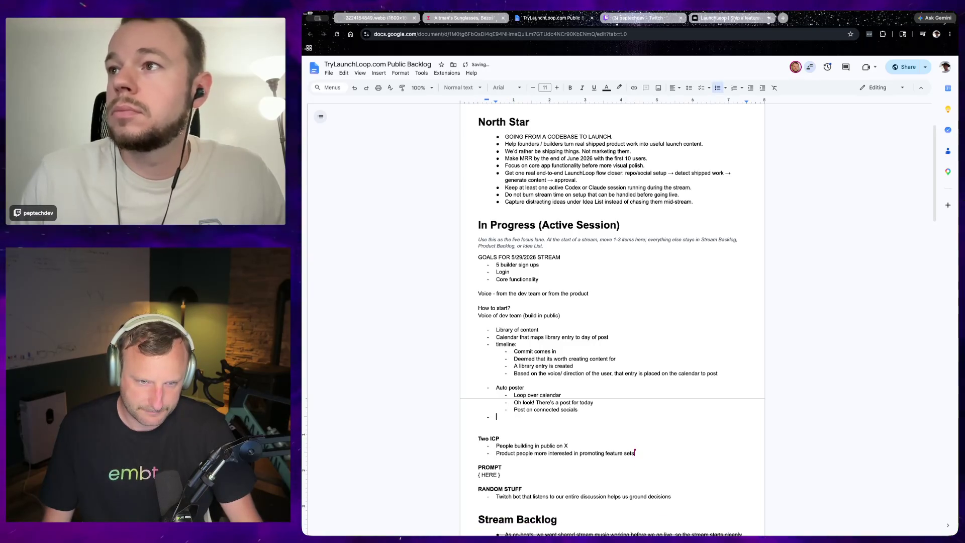
key(Return)
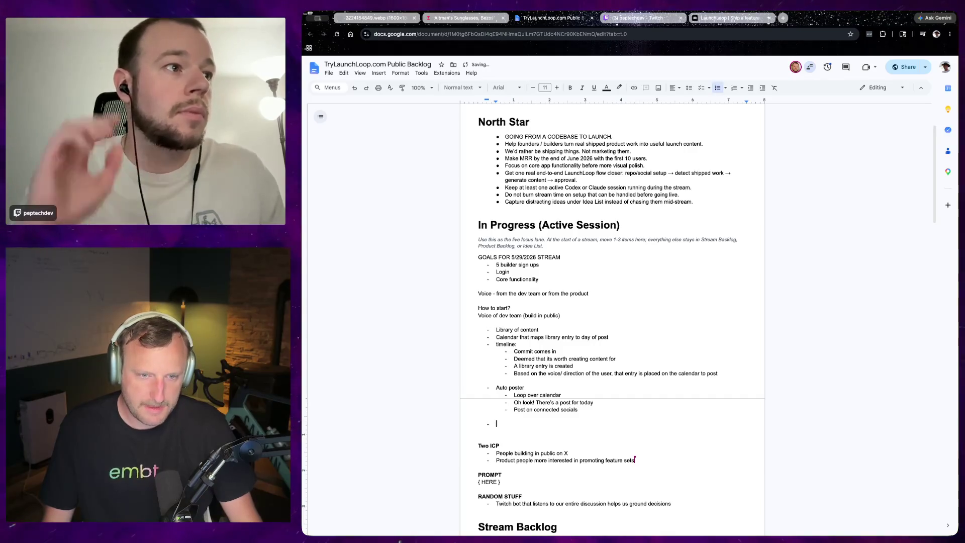
key(BackSpace)
text(calen)
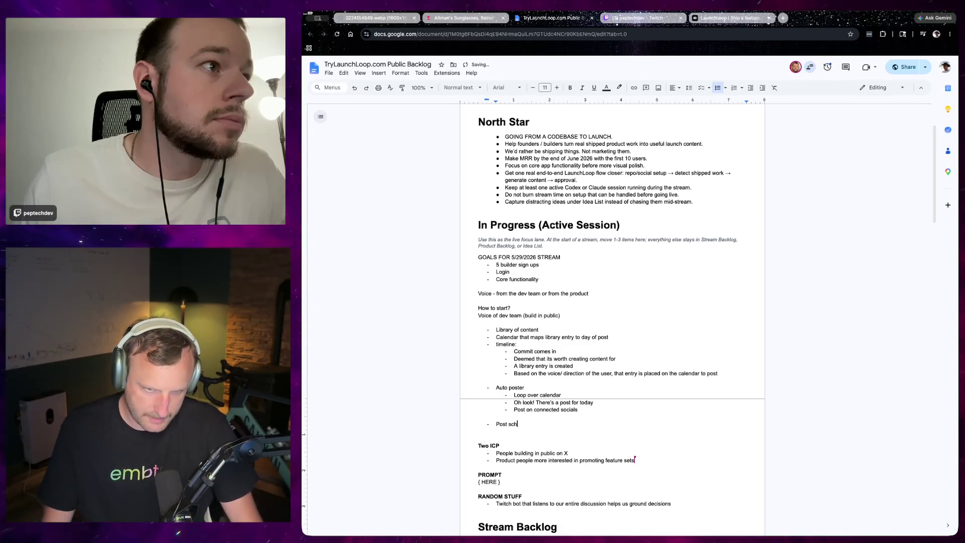
key(Return)
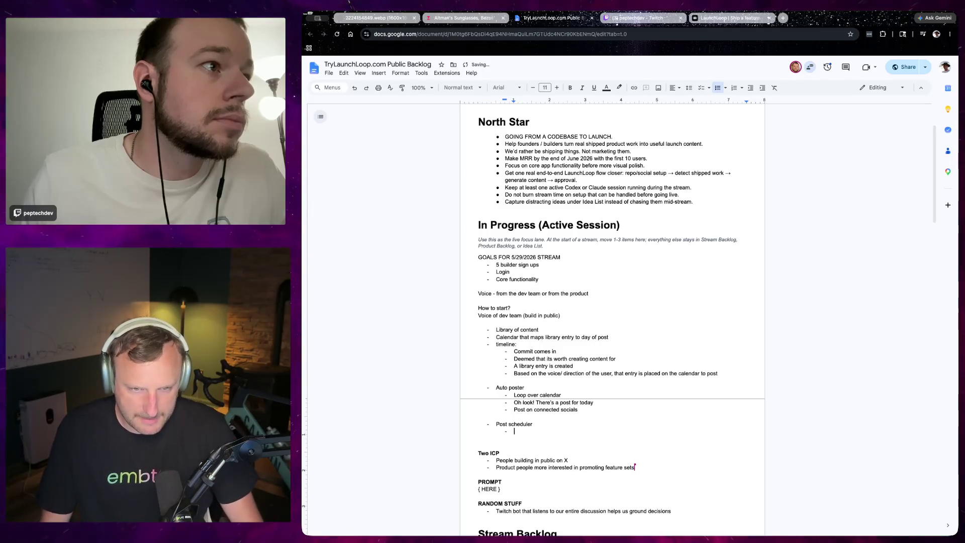
text(te my contec)
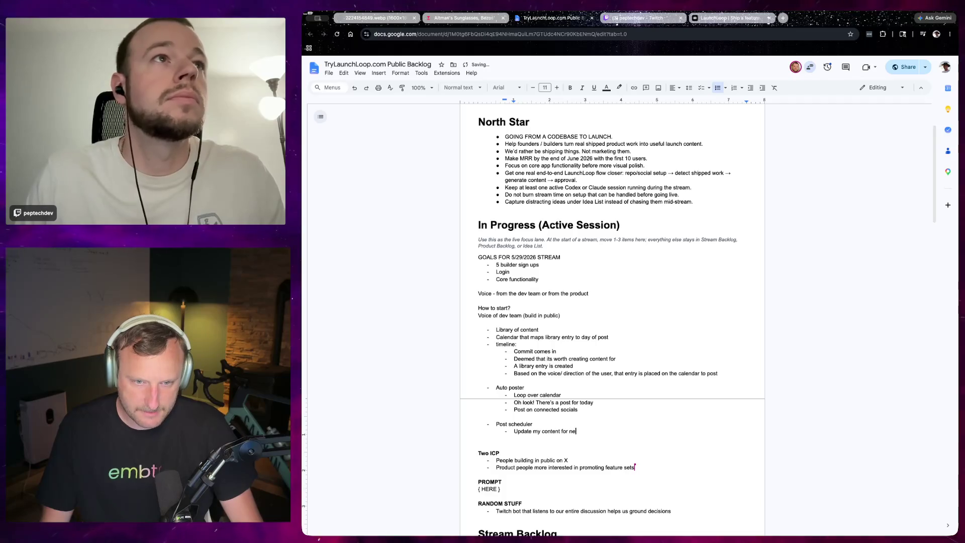
text(xt )
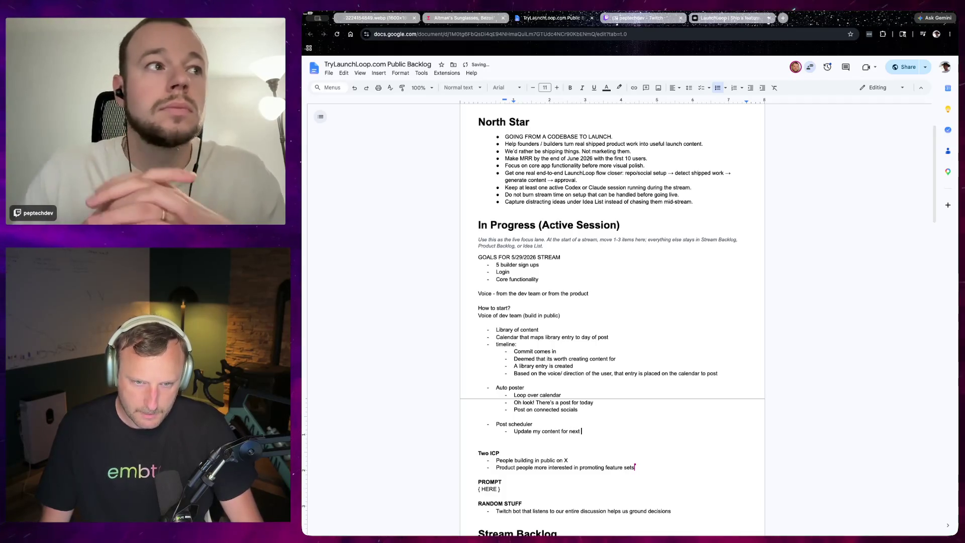
text(t tailore)
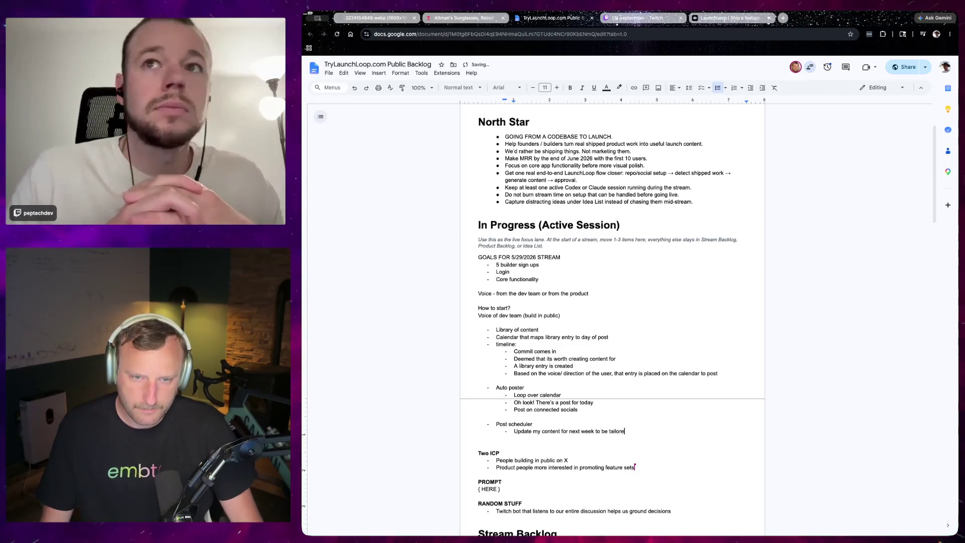
text(stin to)
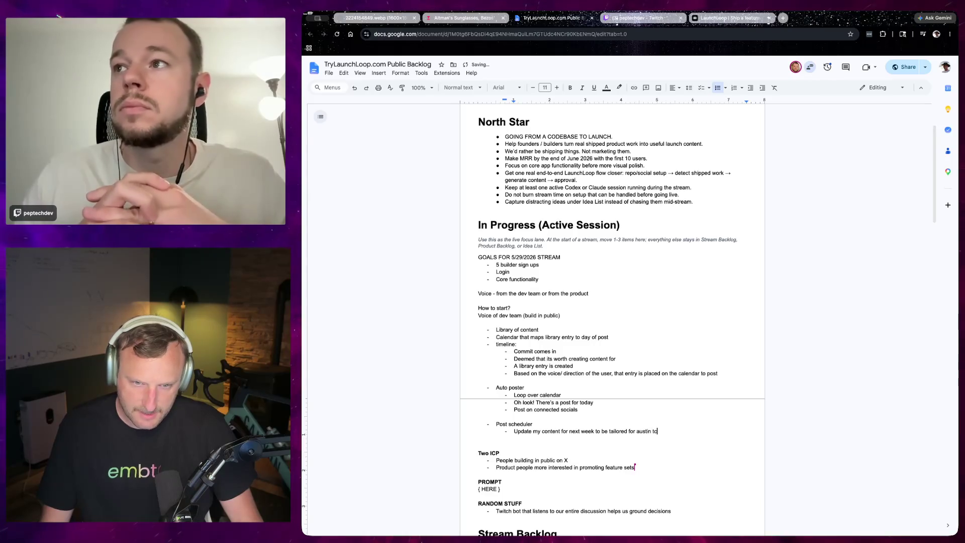
key(BackSpace)
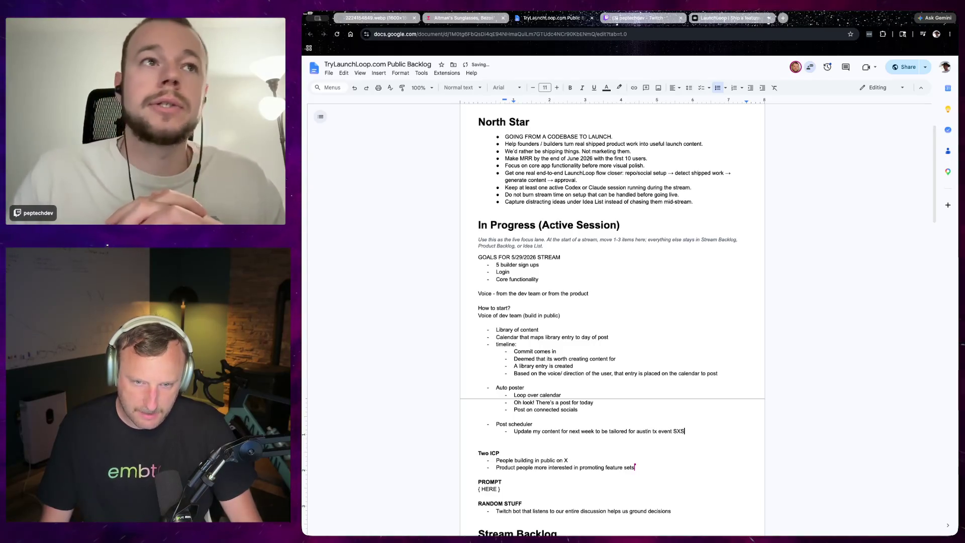
text(W)
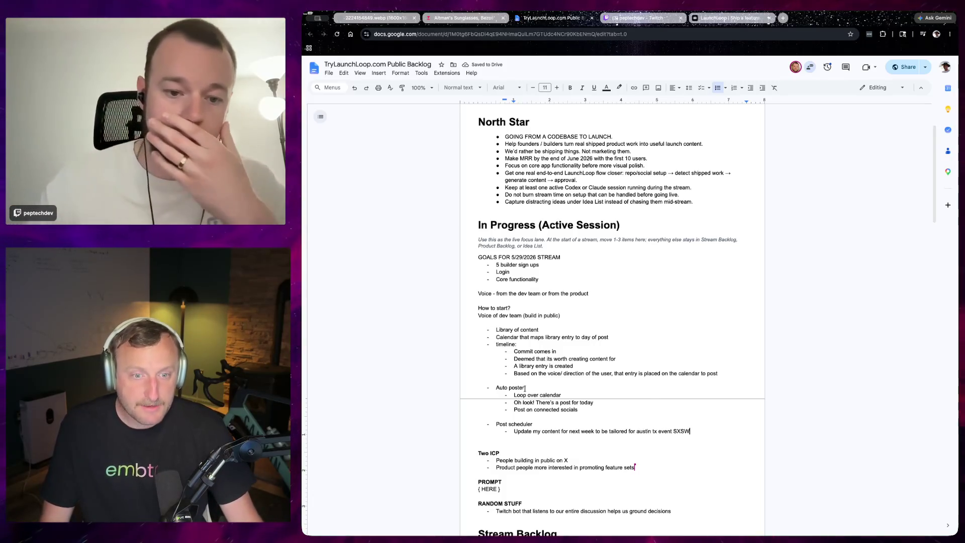
mouse_move(519, 337)
mouse_down()
mouse_move(513, 344)
mouse_move(542, 332)
mouse_up()
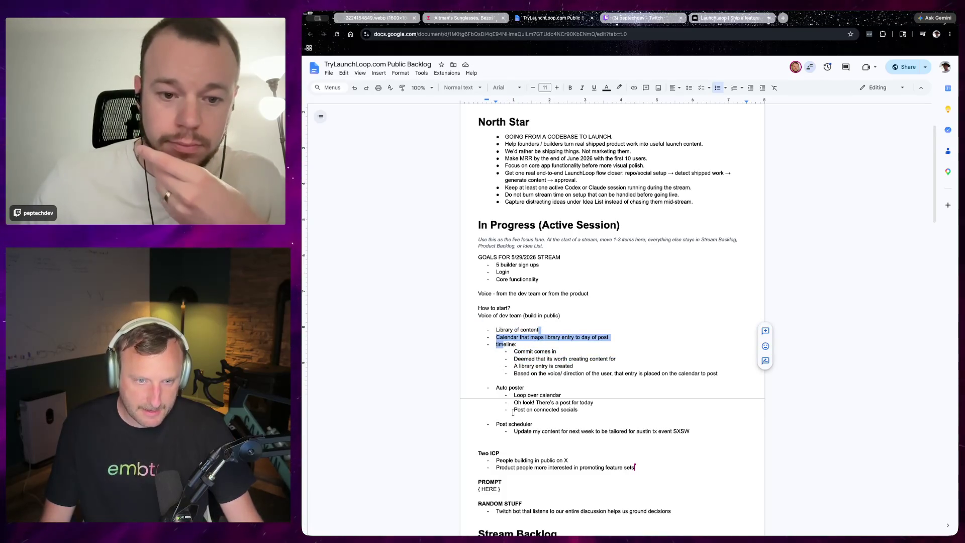
drag(494, 424, 563, 438)
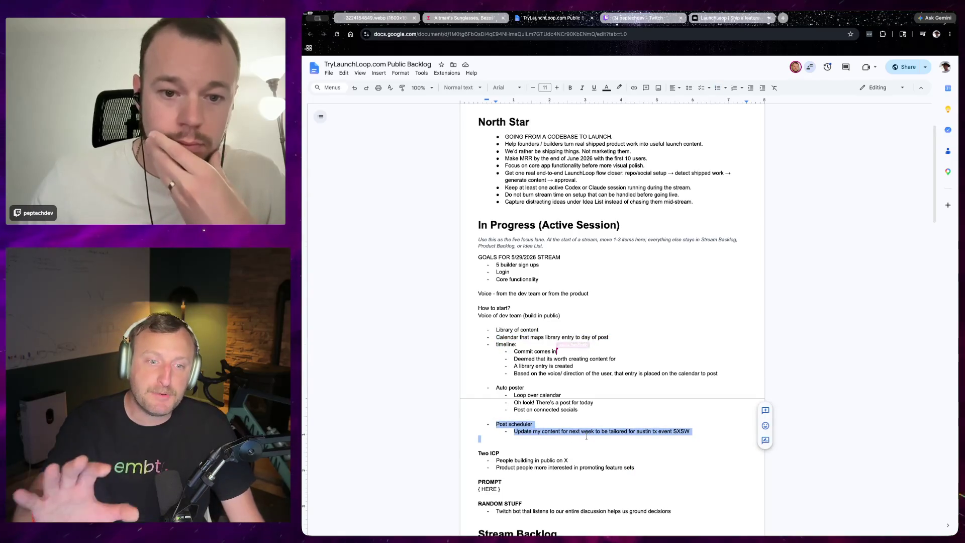
click(554, 423)
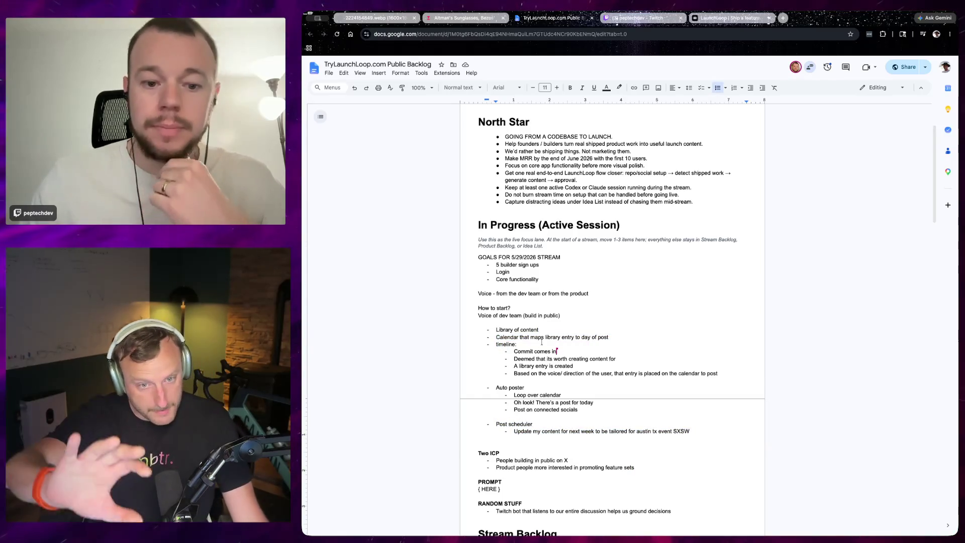
drag(519, 344, 581, 351)
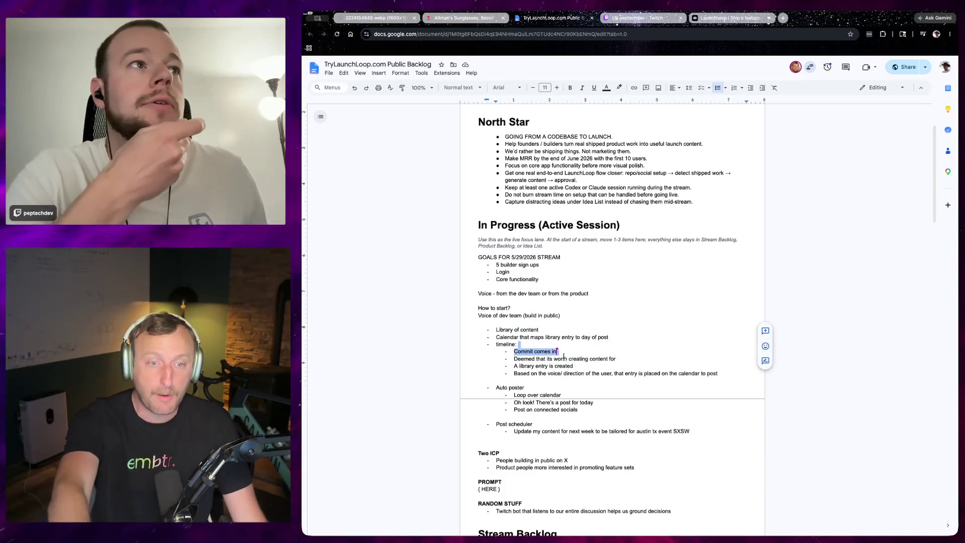
click(534, 352)
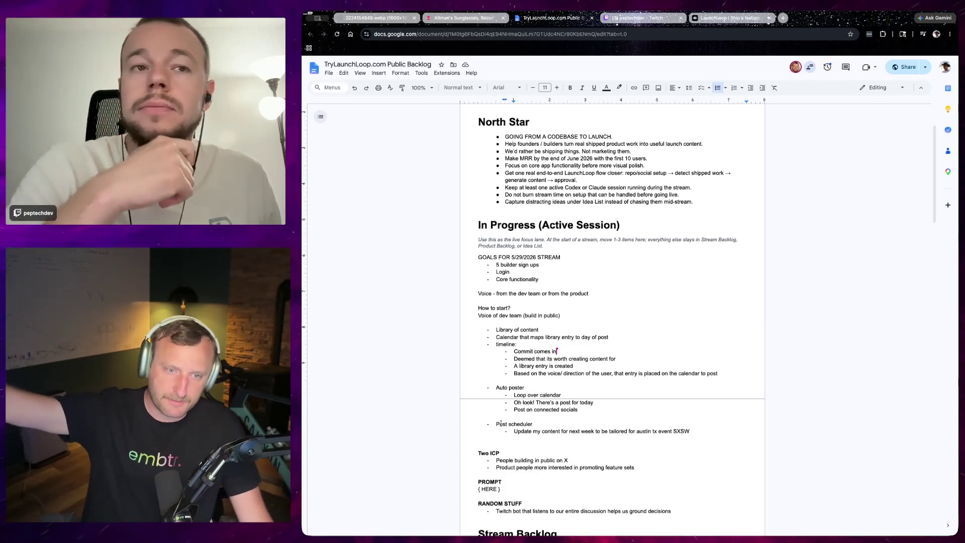
drag(496, 423, 689, 432)
click(533, 438)
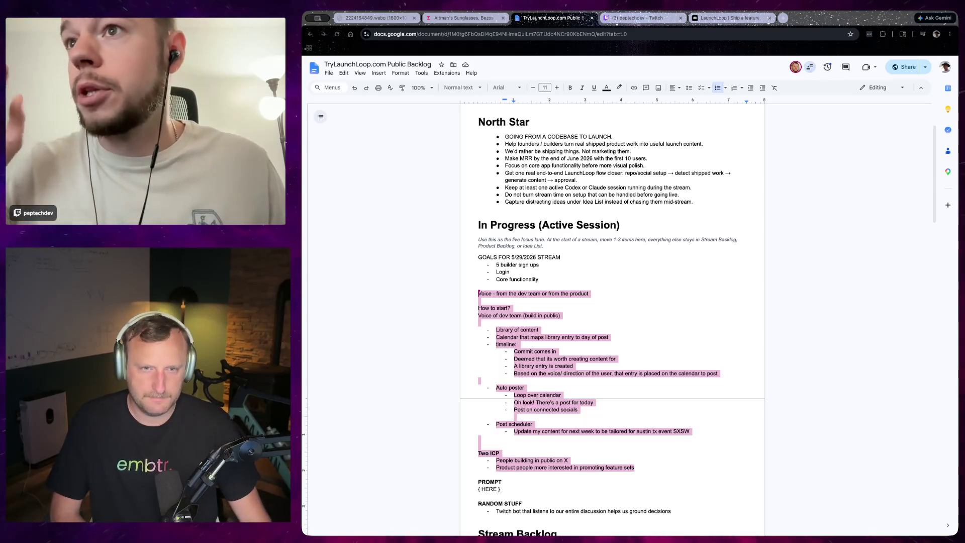
key(alt+Tab)
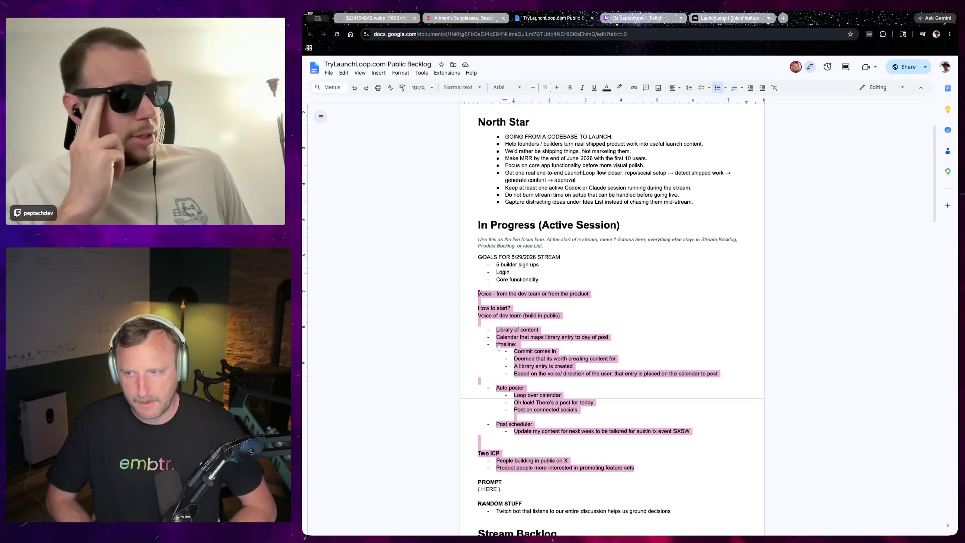
key(Left)
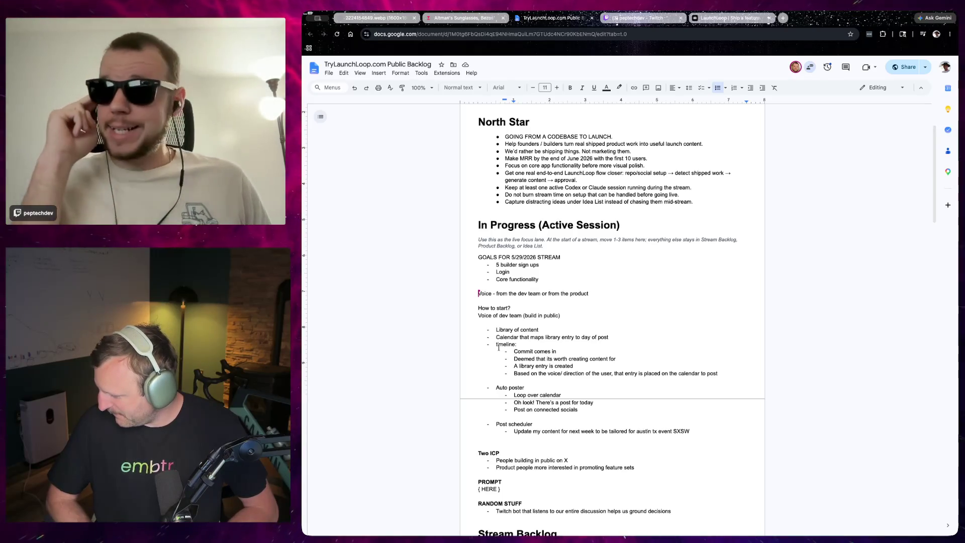
click(498, 349)
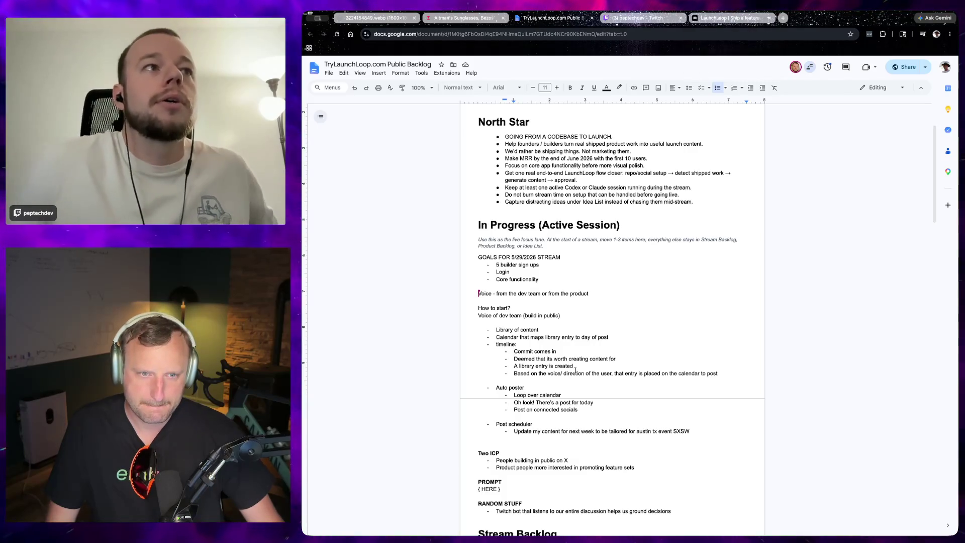
scroll(586, 375, down, 1)
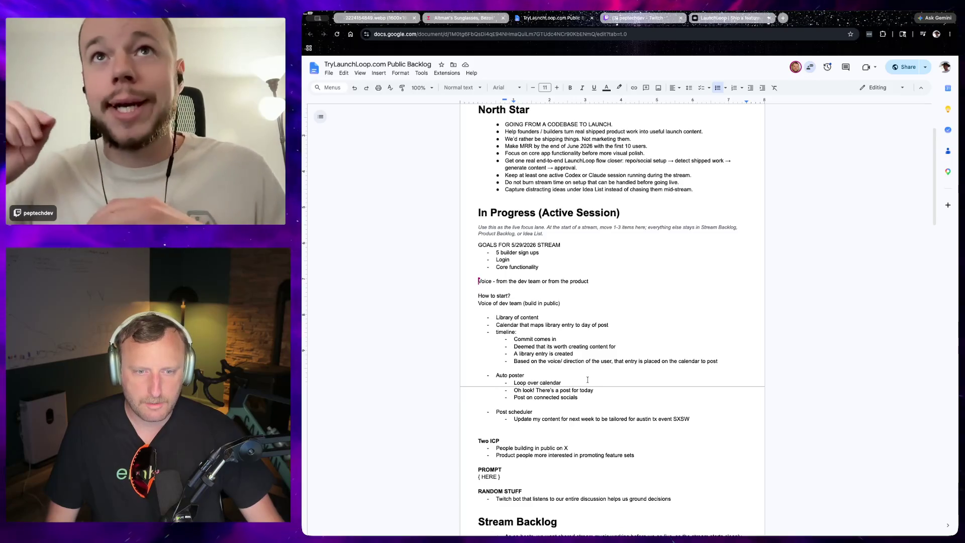
scroll(585, 375, down, 3)
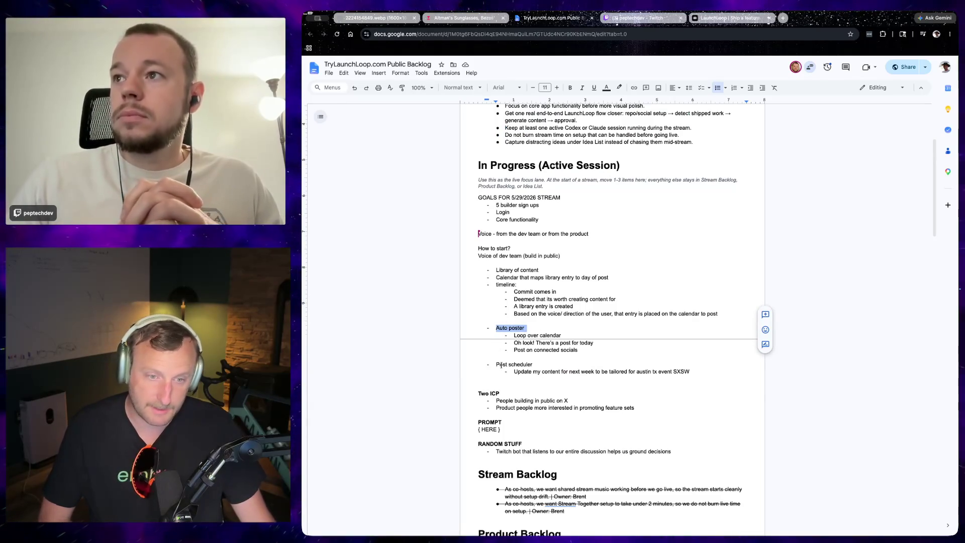
Step: Leave the backlog doc and switch to the LaunchLoop landing page
click(532, 358)
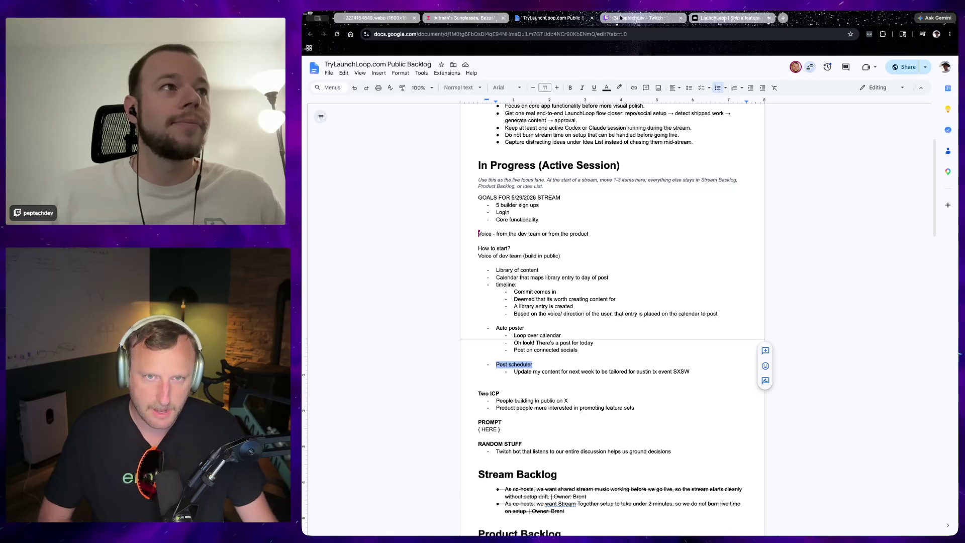
click(726, 18)
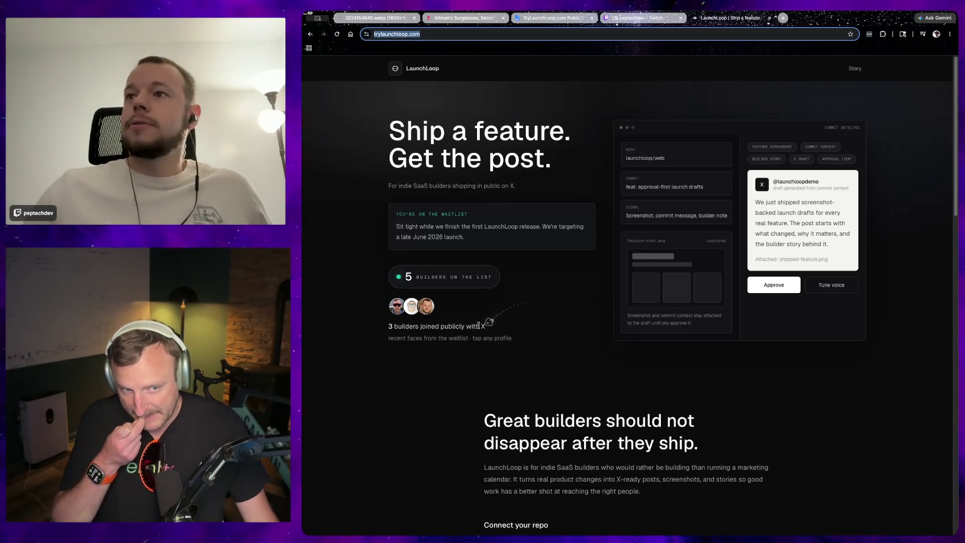
drag(406, 277, 434, 276)
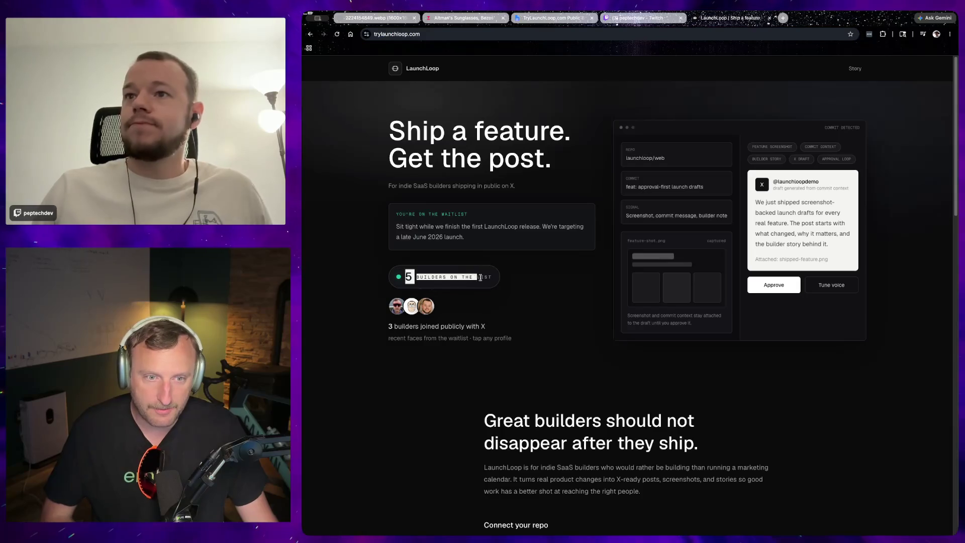
drag(419, 277, 387, 120)
click(400, 277)
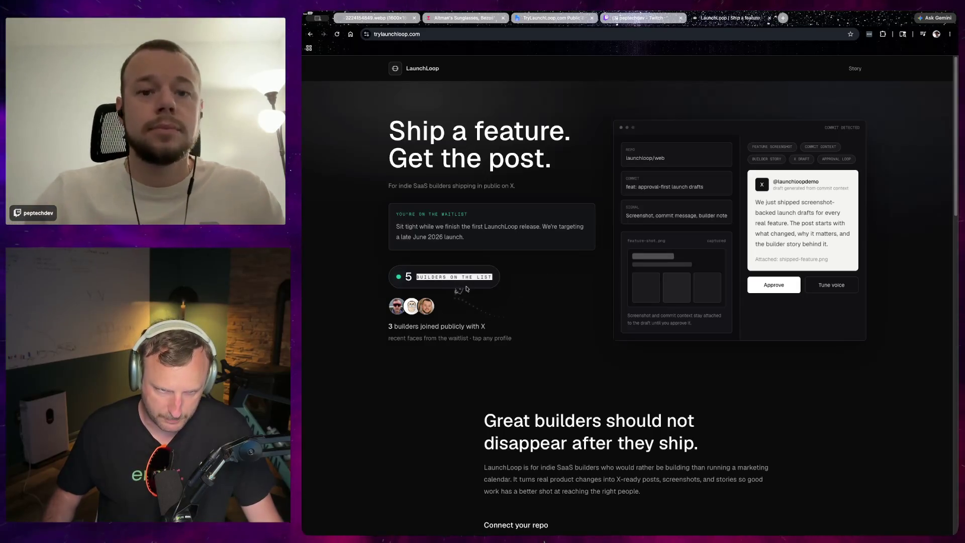
click(512, 283)
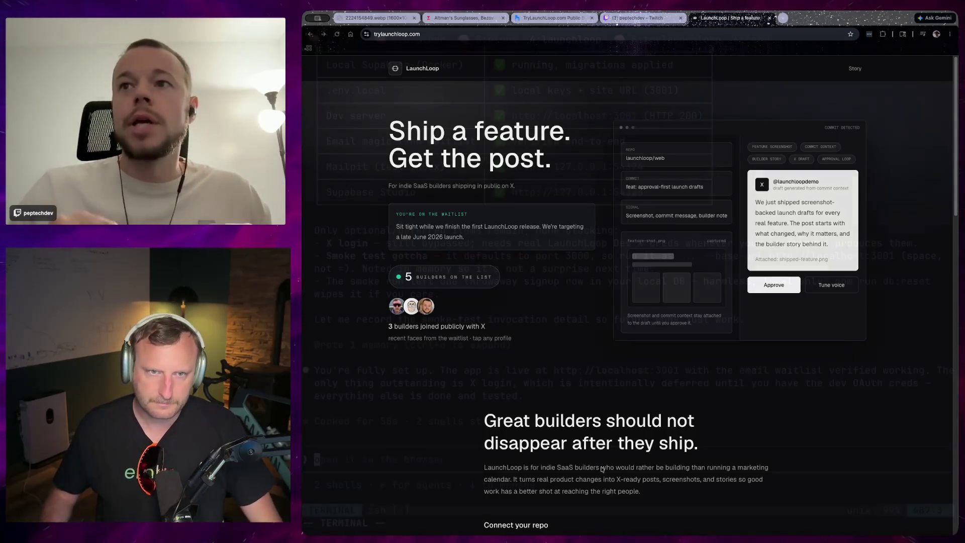
Step: Glance at the Claude Code terminal summary, then land on the Twitch stream and collapse its chat
key(super+Tab)
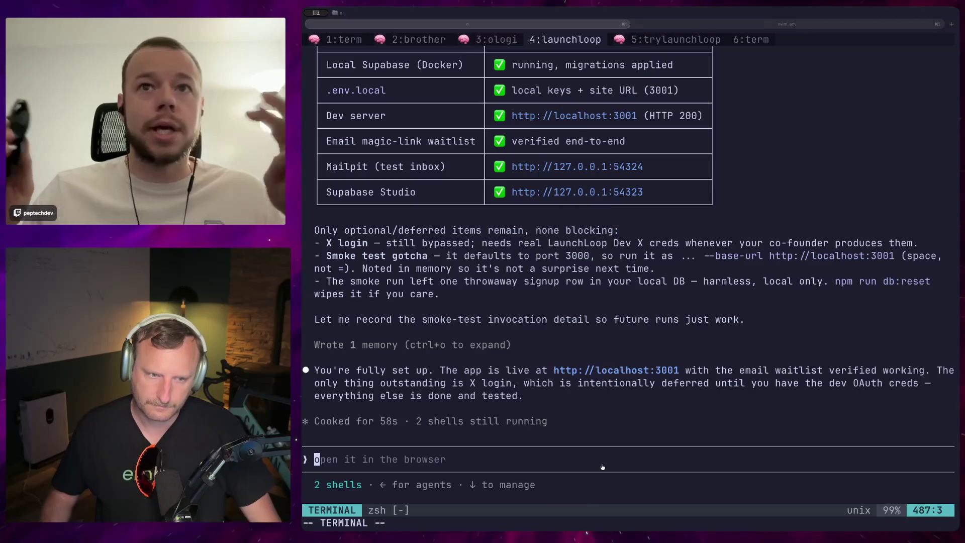
key(super+Tab)
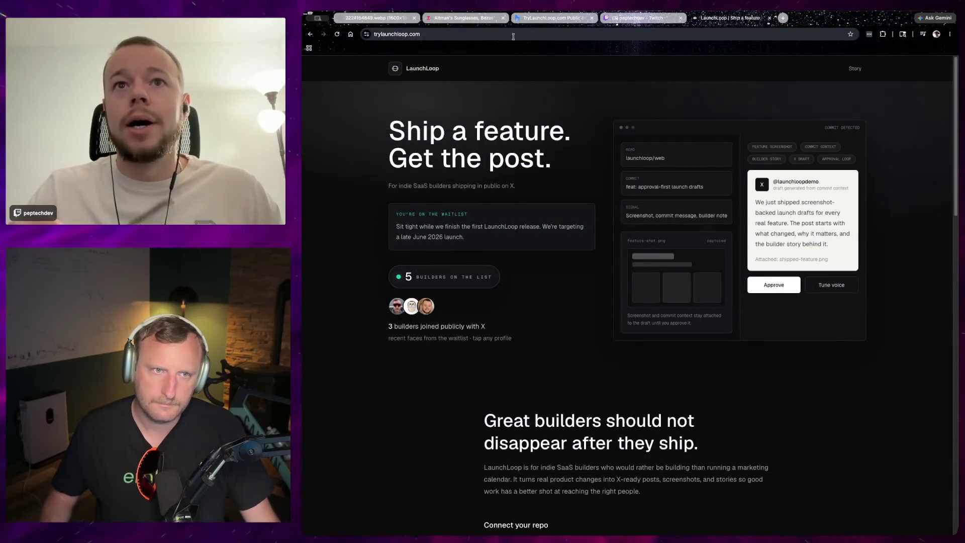
key(ctrl+shift+Tab)
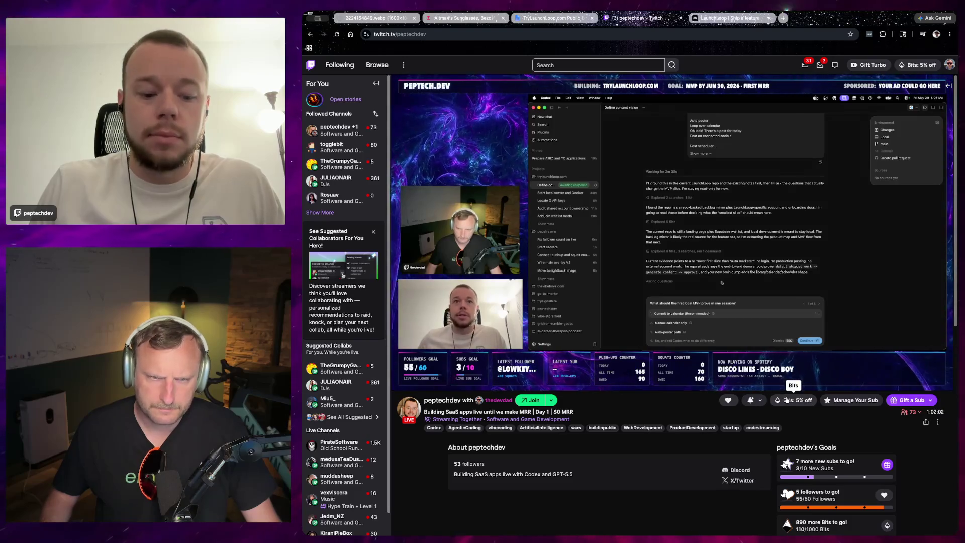
mouse_move(780, 286)
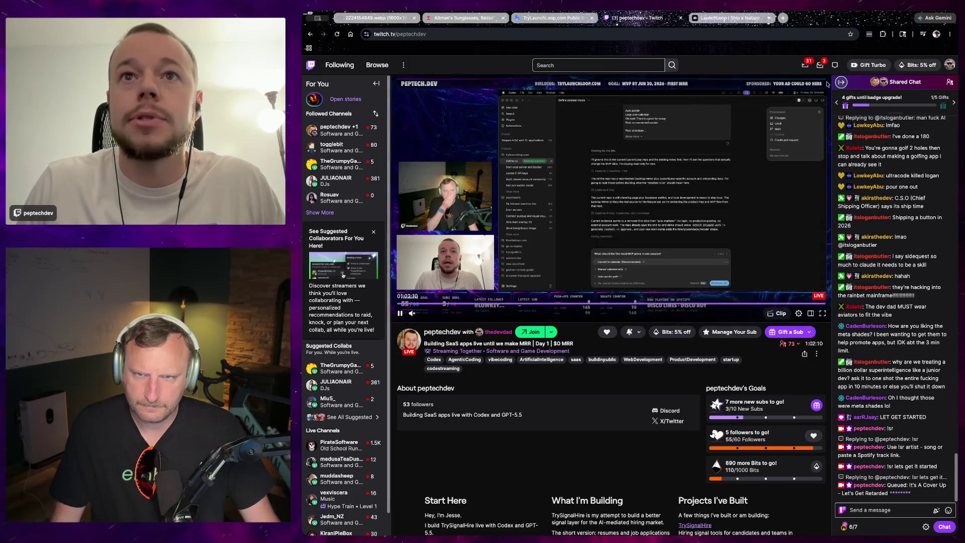
click(841, 82)
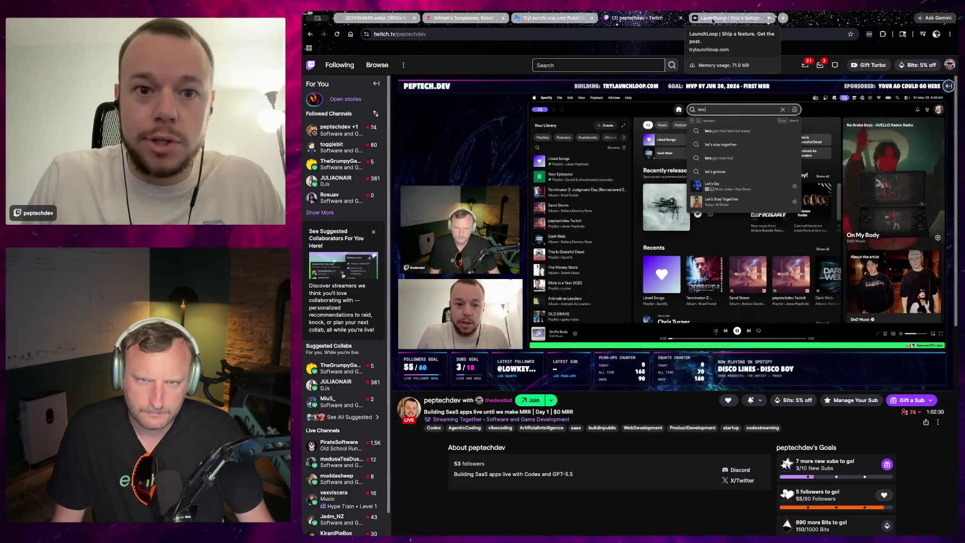
Step: Check the LaunchLoop landing page, then return to the Twitch stream
click(727, 17)
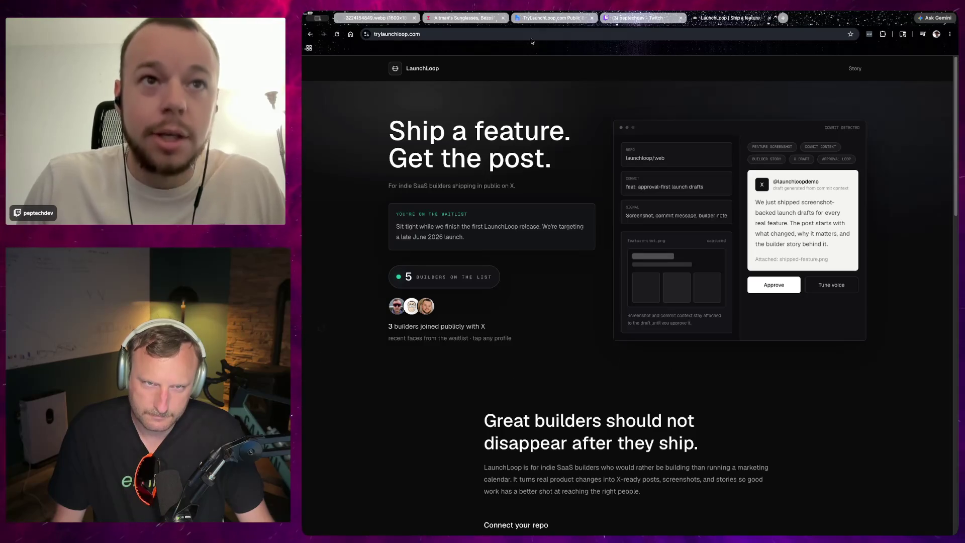
key(ctrl+shift+Tab)
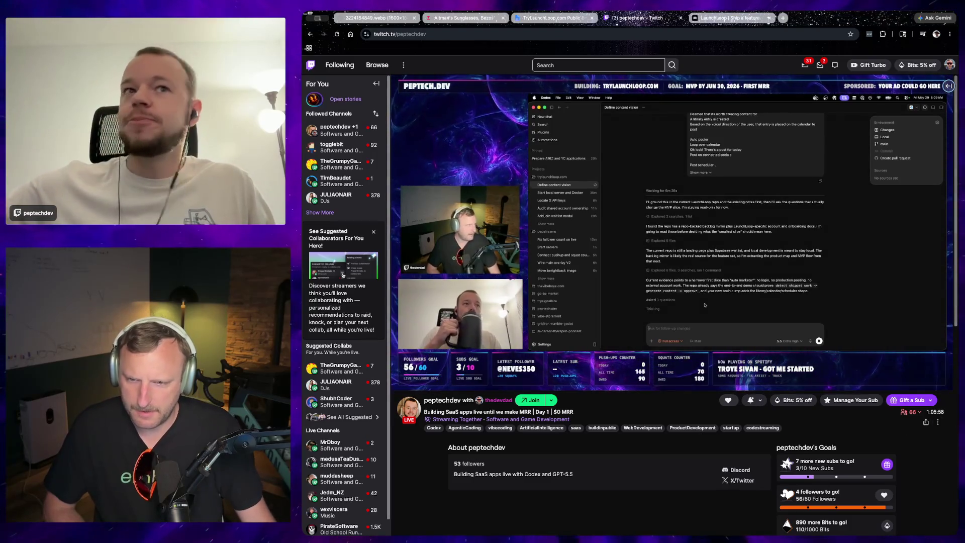
mouse_move(640, 351)
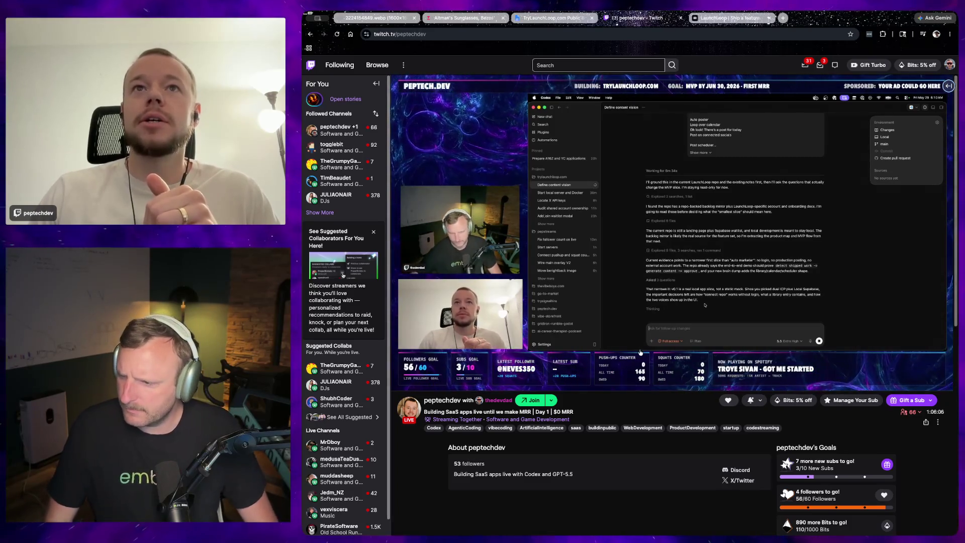
Step: Switch from the browser to the Claude Code terminal window
key(super+Tab)
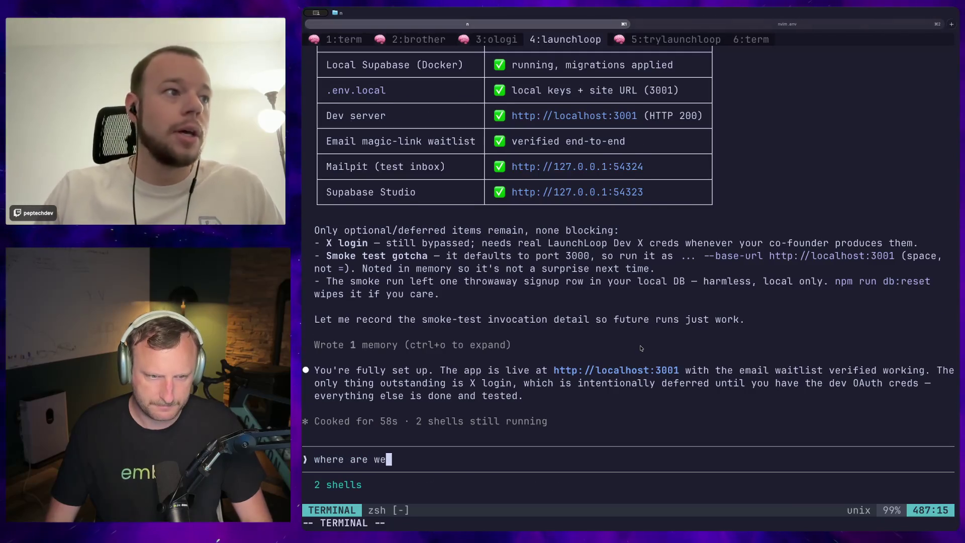
Step: Send the "where are we" status question and clear the stray test text from the prompt
key(Return)
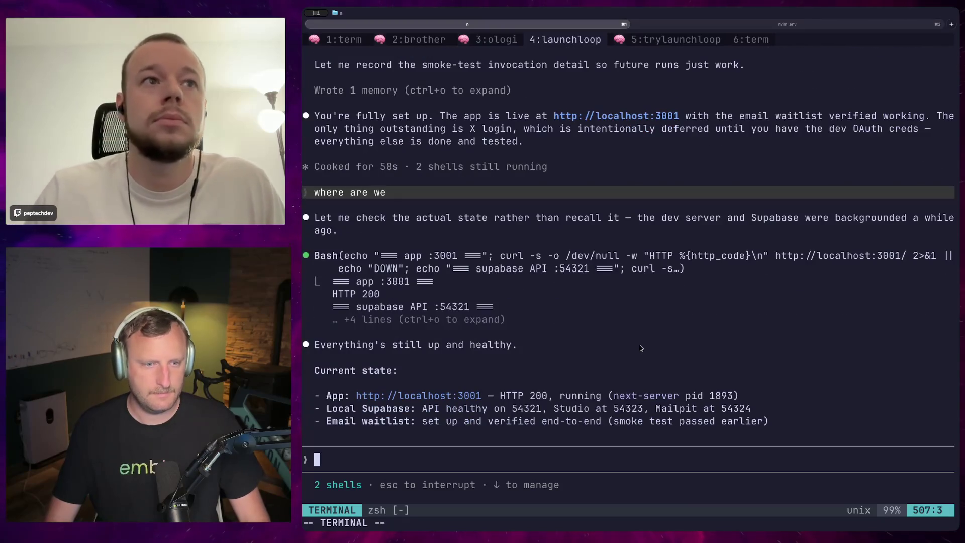
text(Test test.)
key(BackSpace)
key(BackSpace)
key(BackSpace)
key(BackSpace)
key(BackSpace)
key(BackSpace)
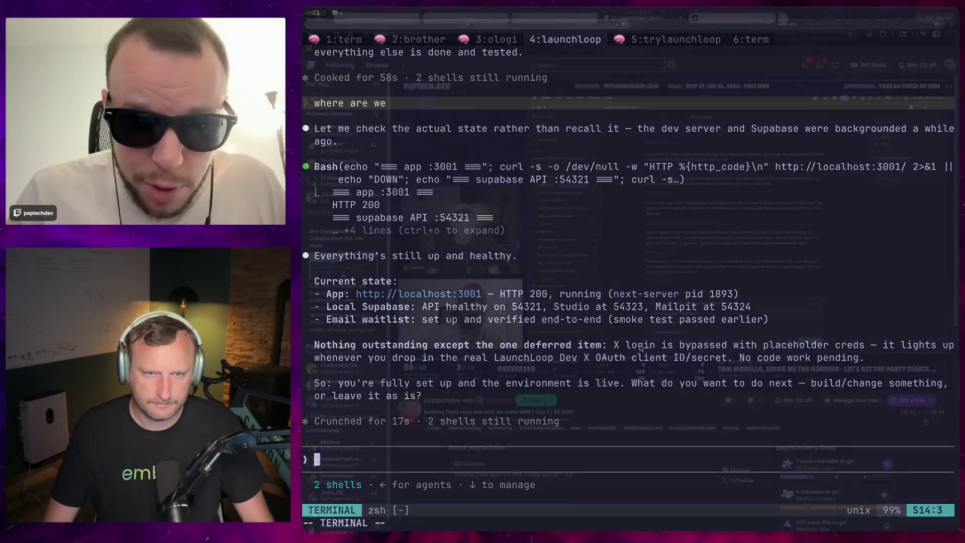
key(super+Tab)
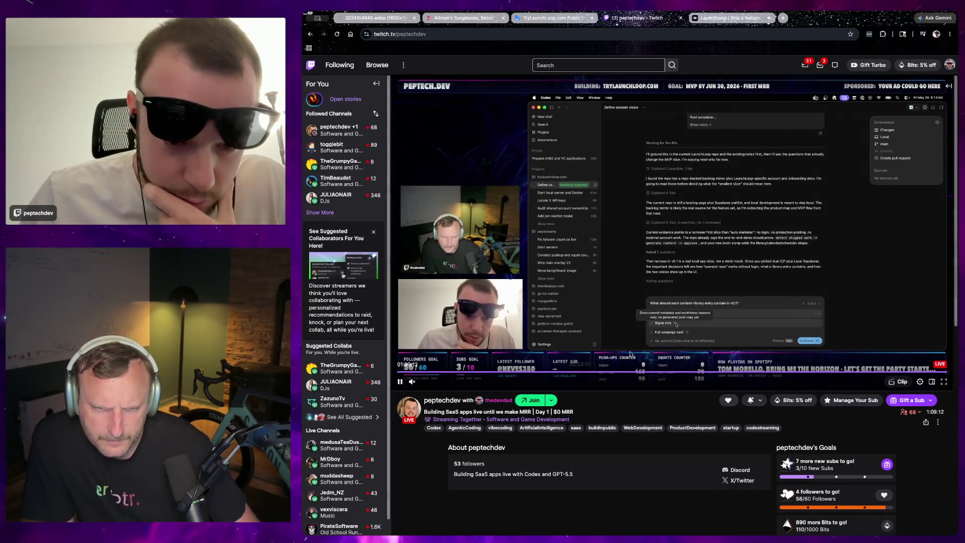
key(ctrl+plus)
key(ctrl+plus)
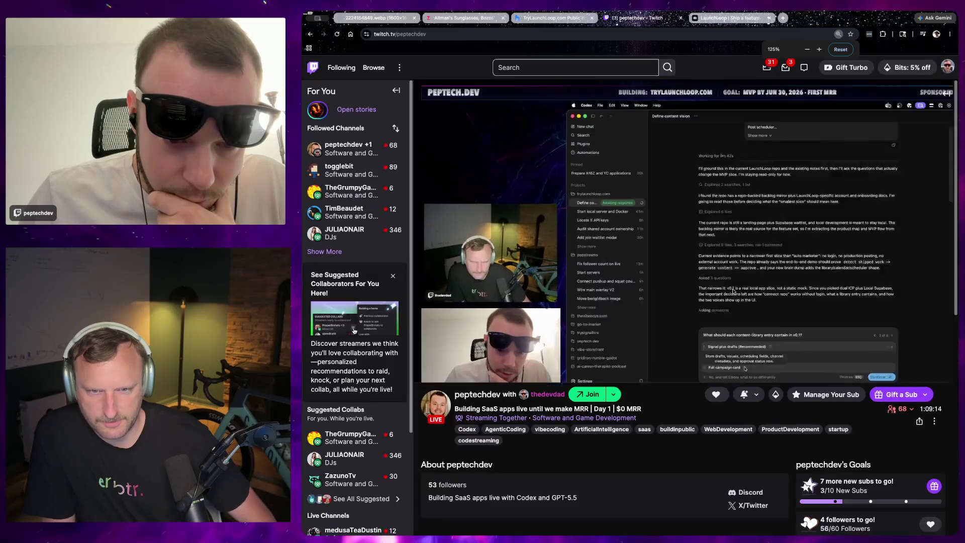
Step: Restore the page to 100% zoom and collapse the followed-channels sidebar to widen the stream
key(ctrl+minus)
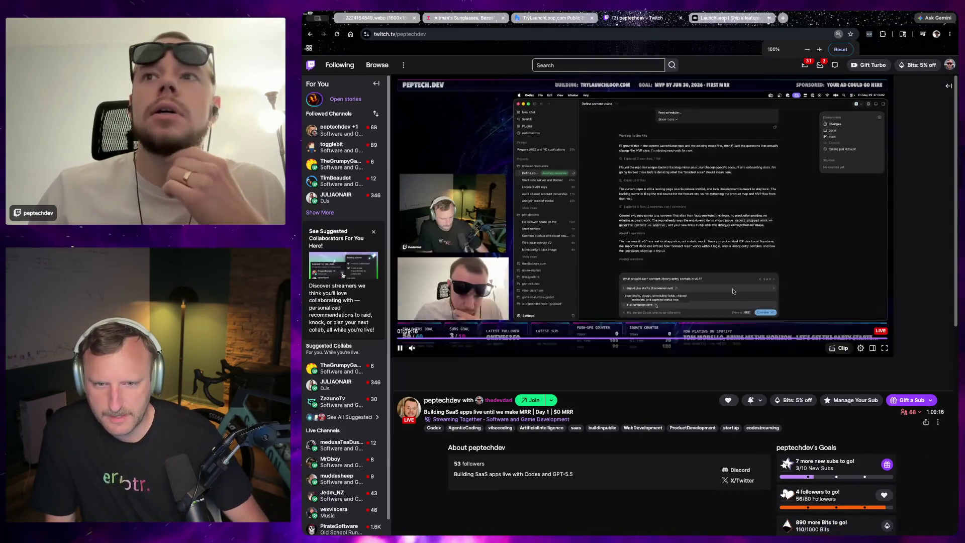
key(ctrl+minus)
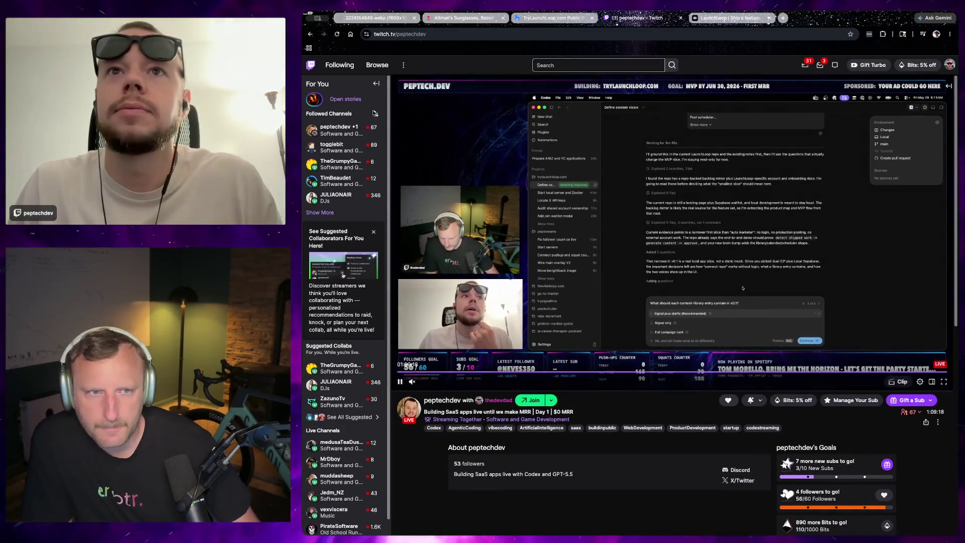
click(377, 83)
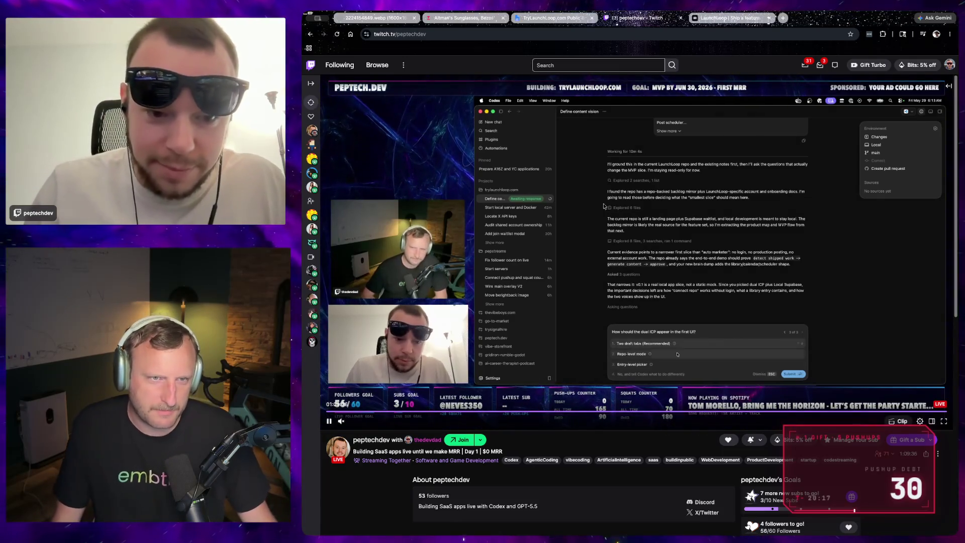
Step: Switch to the 2224154849.webp sunglasses photo tab
click(367, 19)
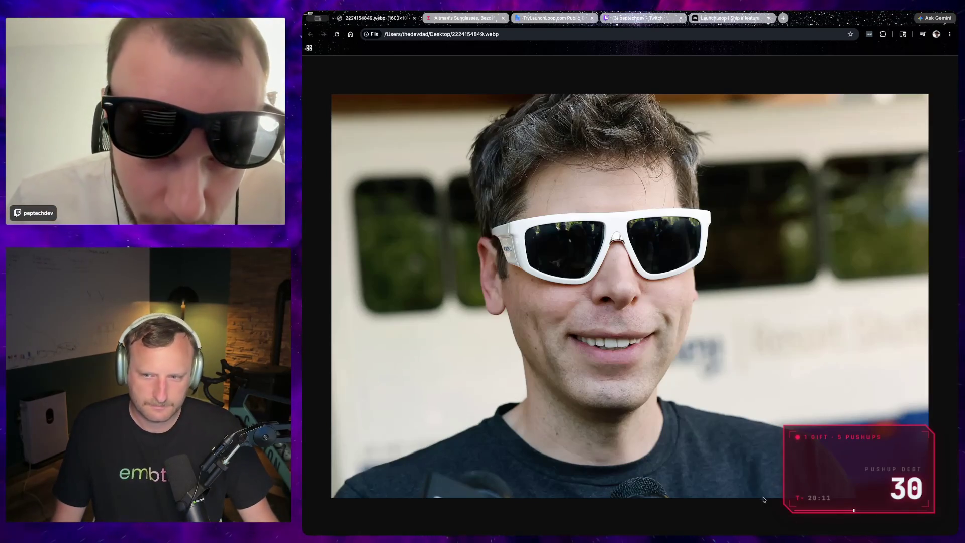
click(642, 18)
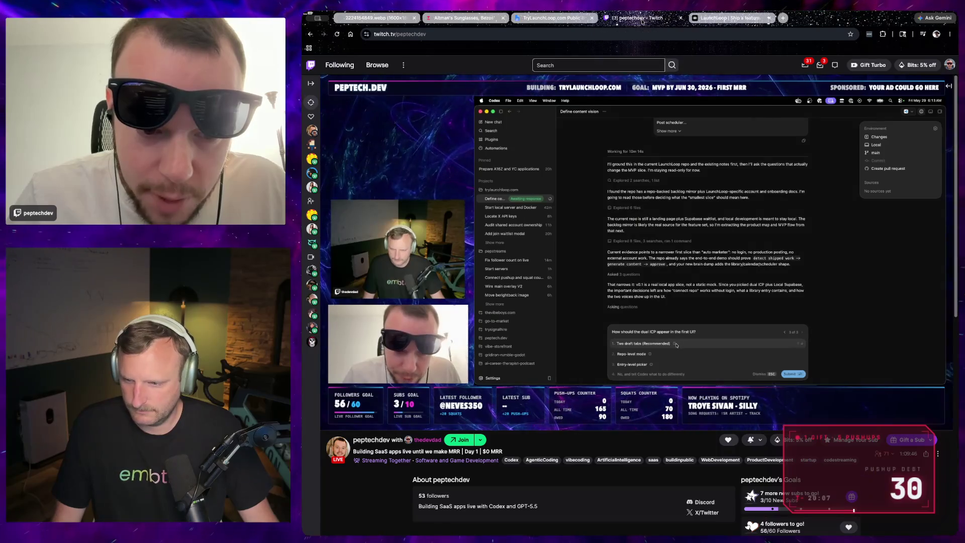